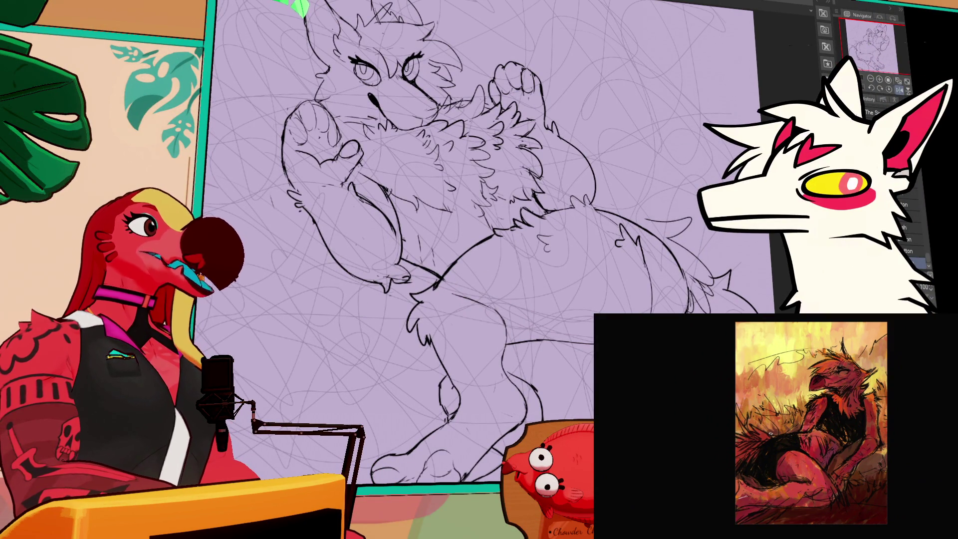
# - Switch to the soldier painting reference and pan and zoom across it
pyautogui.hotkey('ctrl', 'Tab')
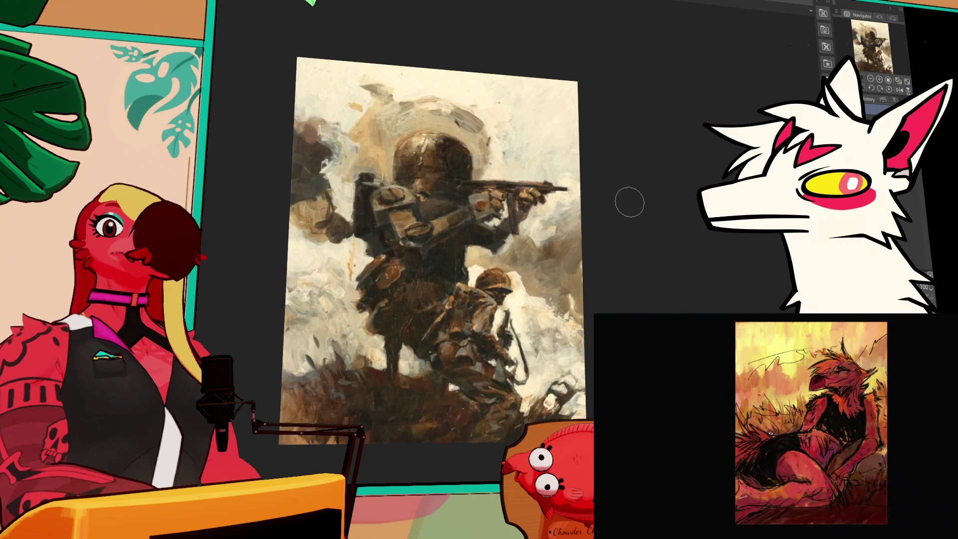
pyautogui.moveTo(620, 206); pyautogui.dragTo(628, 188)
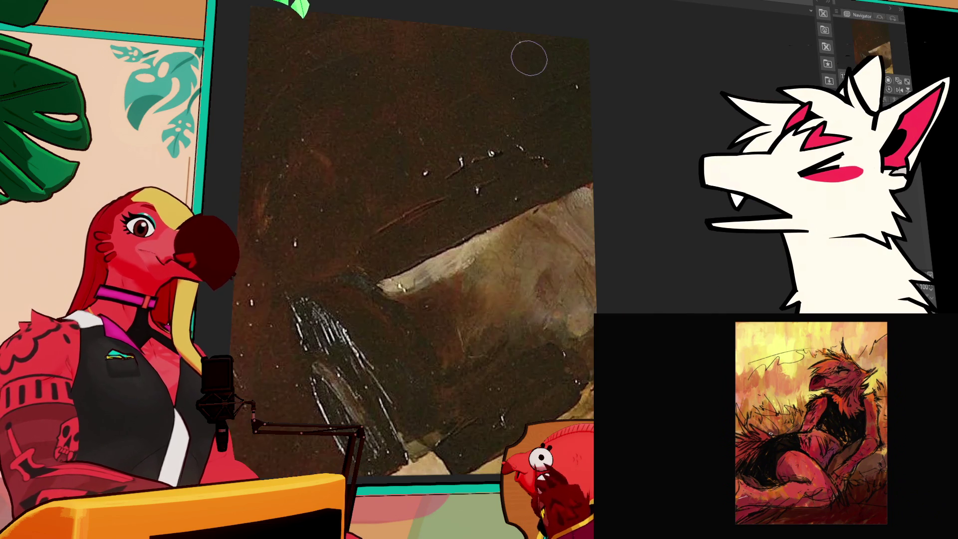
pyautogui.scroll(5, 513, 17)
pyautogui.hotkey('ctrl', 'Tab')
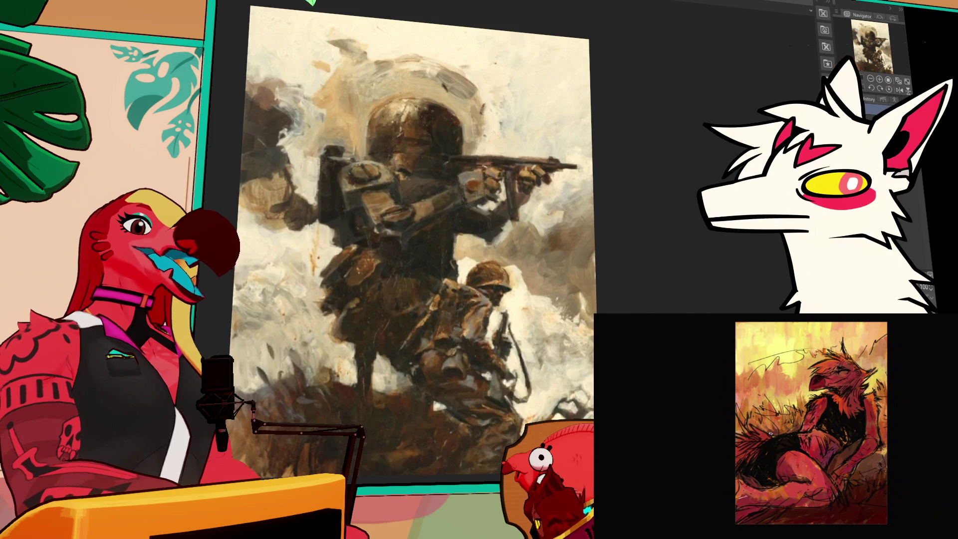
# - Pan around the robot painting reference, then move on to the black-and-white ink drawing
pyautogui.hotkey('ctrl', 'Tab')
pyautogui.moveTo(503, 169)
pyautogui.mouseDown()
pyautogui.moveTo(481, 172)
pyautogui.moveTo(509, 155)
pyautogui.mouseUp()
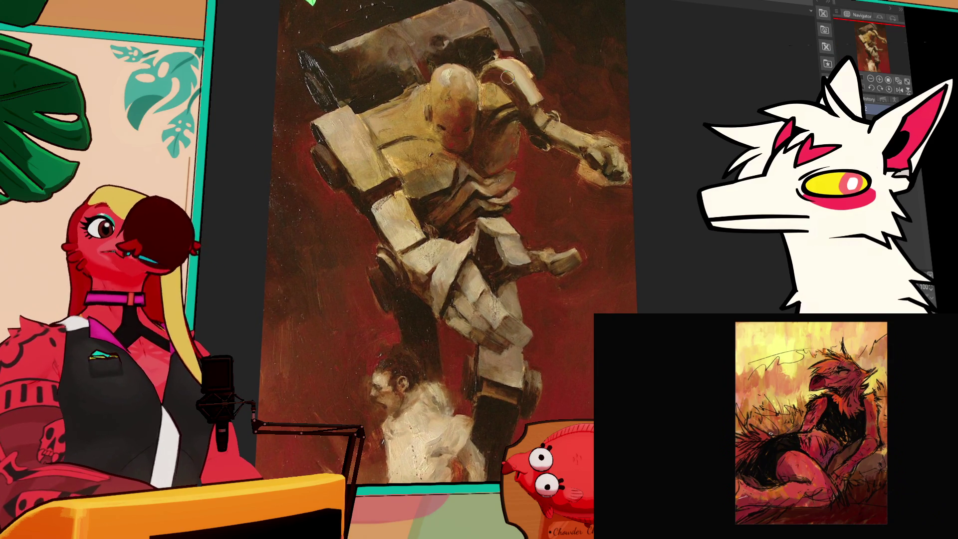
pyautogui.moveTo(530, 136); pyautogui.dragTo(532, 155)
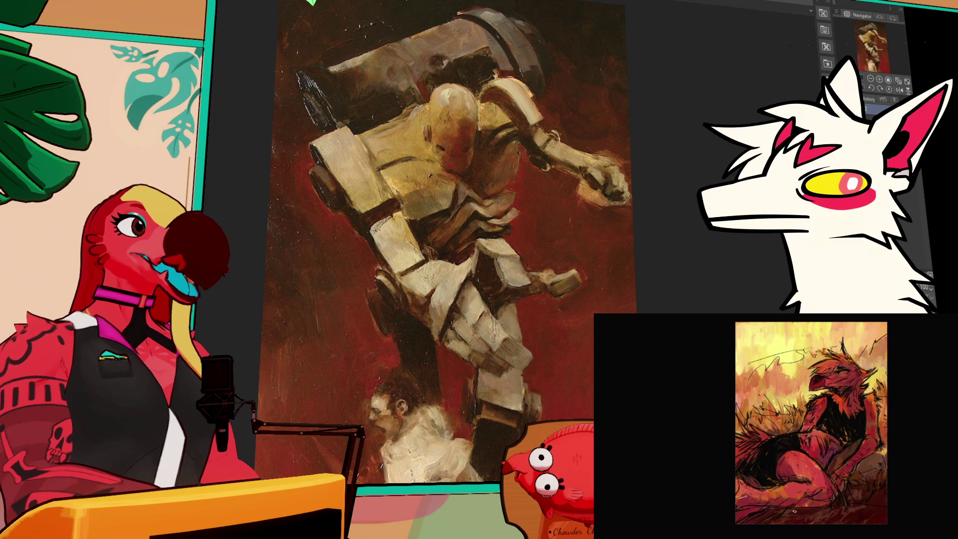
pyautogui.hotkey('ctrl', 'v')
pyautogui.scroll(3, 514, 100)
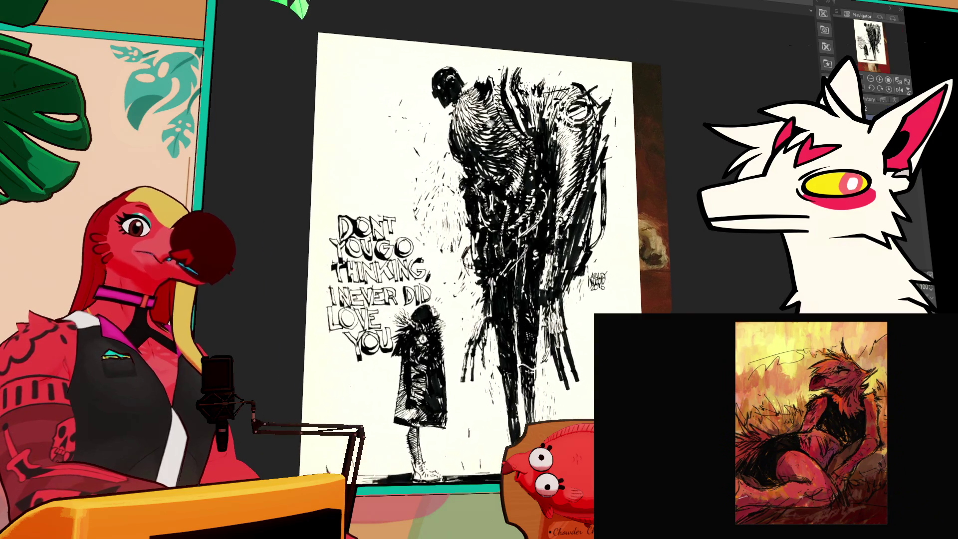
# - Zoom and pan around the ink drawing, then switch to the soldiers-on-tank-gun painting
pyautogui.scroll(-3, 514, 100)
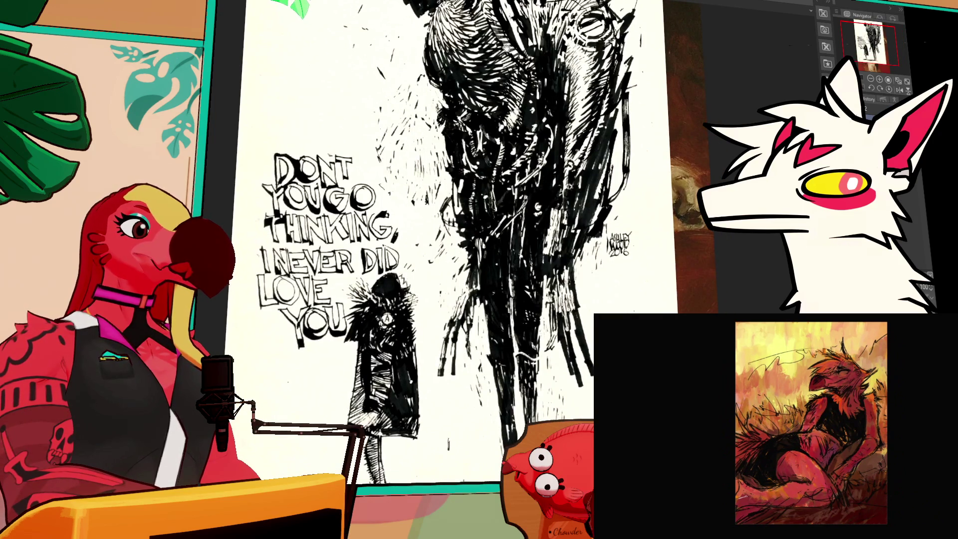
pyautogui.scroll(4, 509, 110)
pyautogui.scroll(-2, 510, 109)
pyautogui.moveTo(509, 110); pyautogui.dragTo(491, 83)
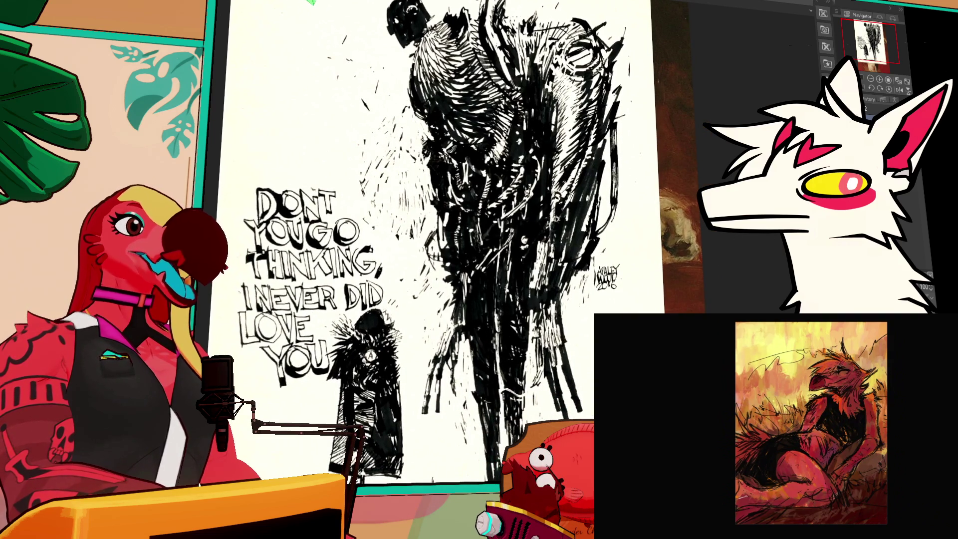
pyautogui.click(582, 5)
pyautogui.scroll(2, 620, 237)
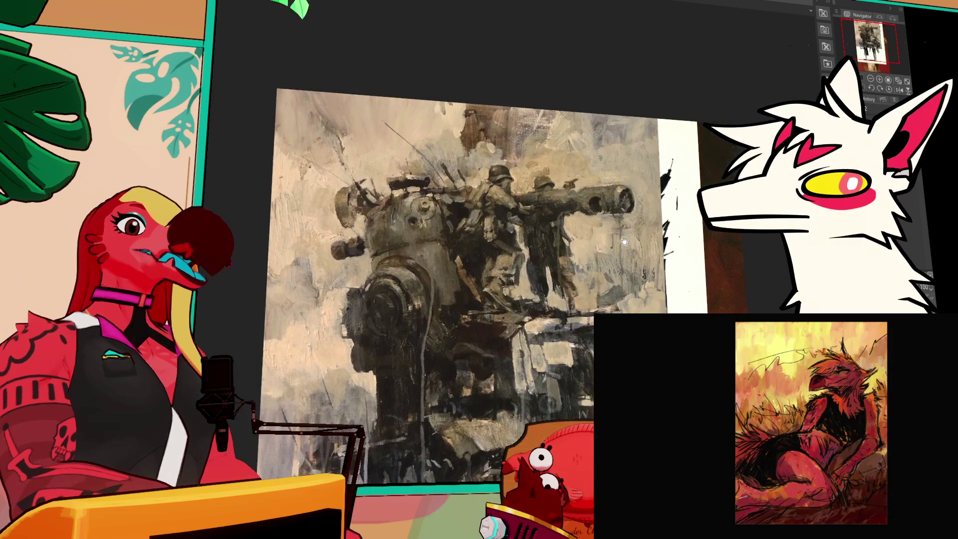
# - Zoom and pan over the tank painting, then switch to the soldier-with-rifle painting
pyautogui.scroll(3, 620, 236)
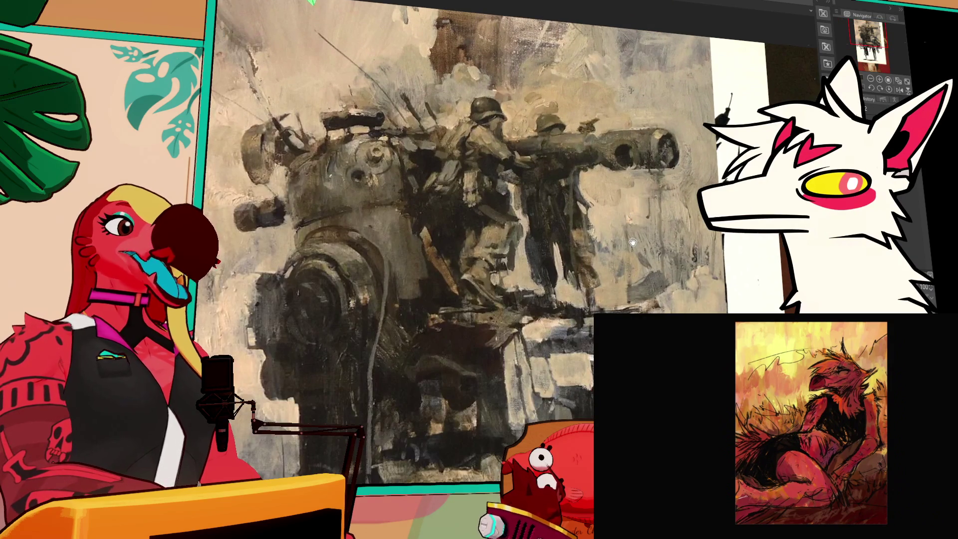
pyautogui.scroll(-2, 597, 259)
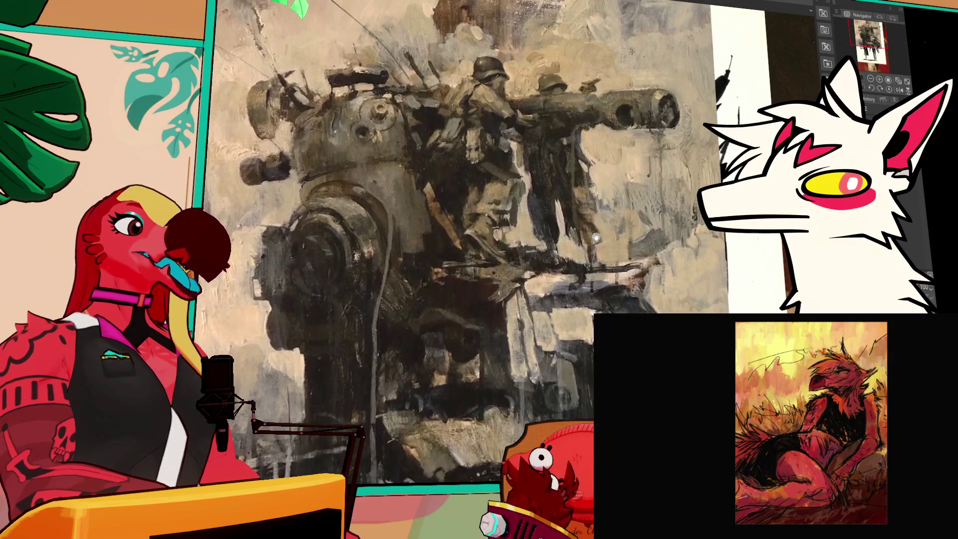
pyautogui.moveTo(595, 242); pyautogui.dragTo(591, 209)
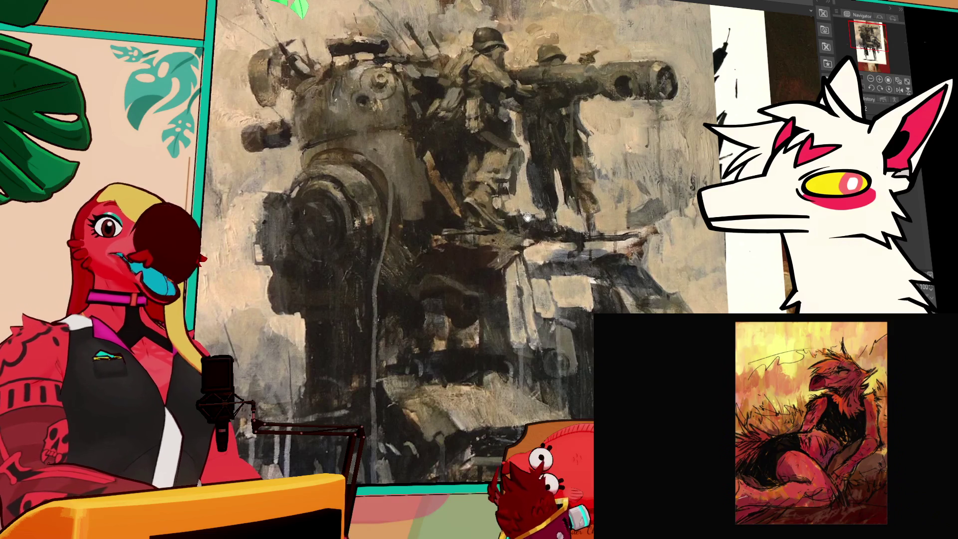
pyautogui.moveTo(519, 223); pyautogui.dragTo(527, 229)
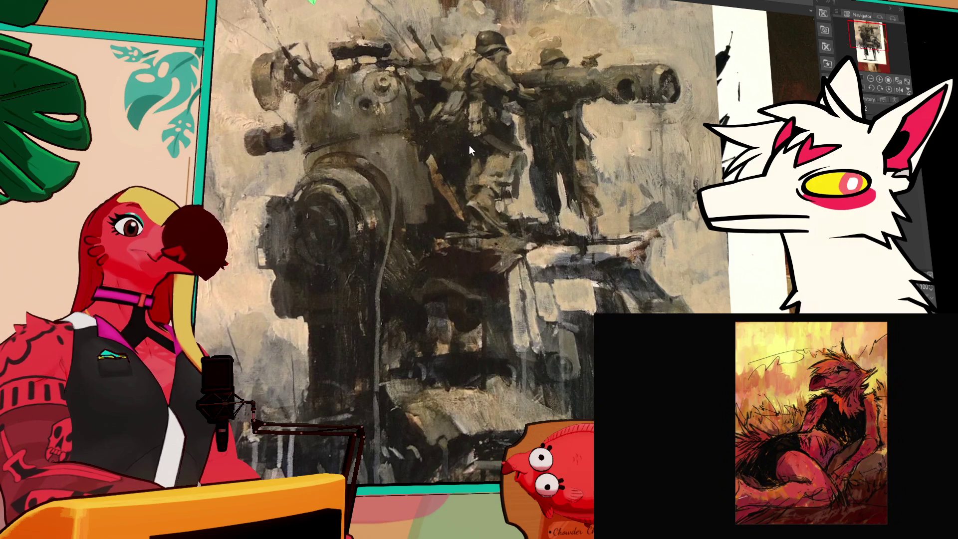
pyautogui.hotkey('ctrl', 'Tab')
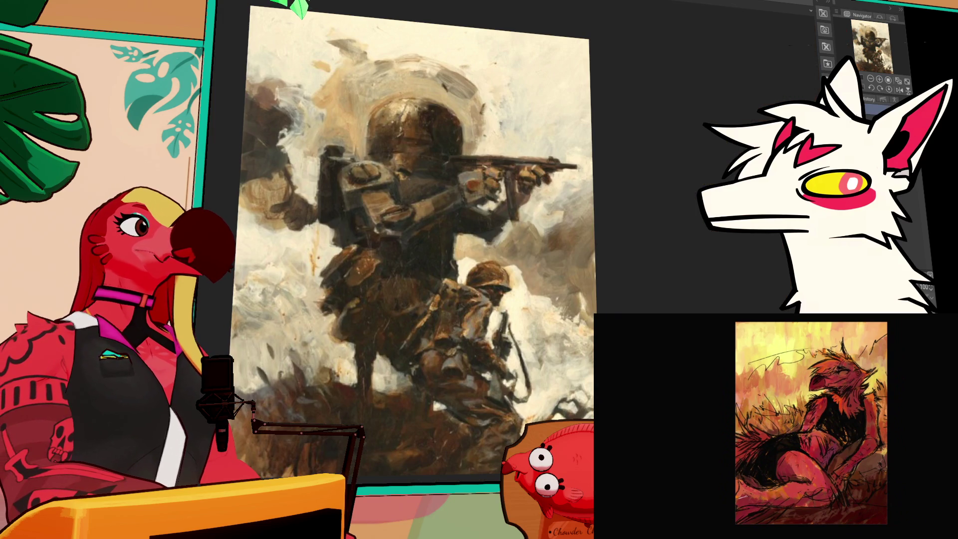
# - Switch back to the furry character lineart document and nudge the view down-left
pyautogui.hotkey('ctrl', 'Tab')
pyautogui.moveTo(453, 142); pyautogui.dragTo(439, 156)
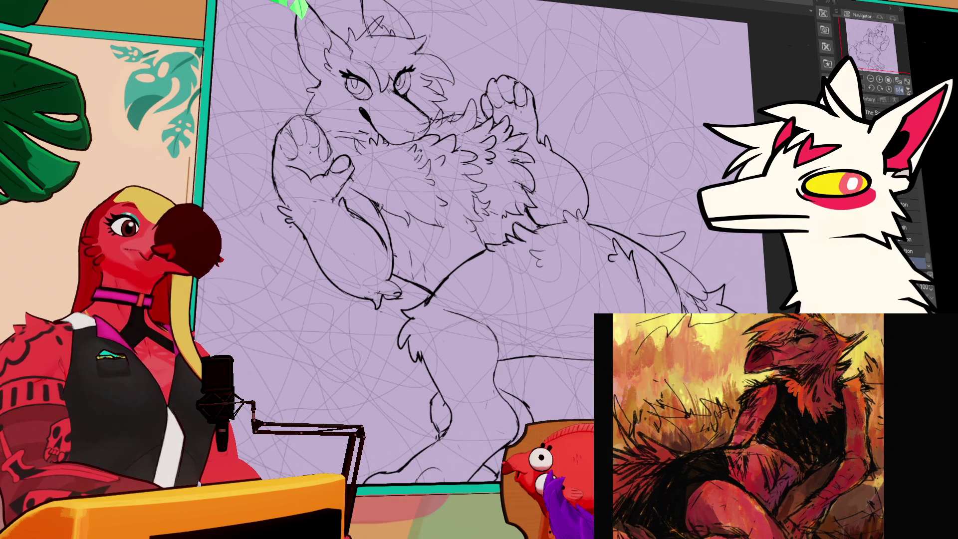
pyautogui.moveTo(359, 196); pyautogui.dragTo(447, 253)
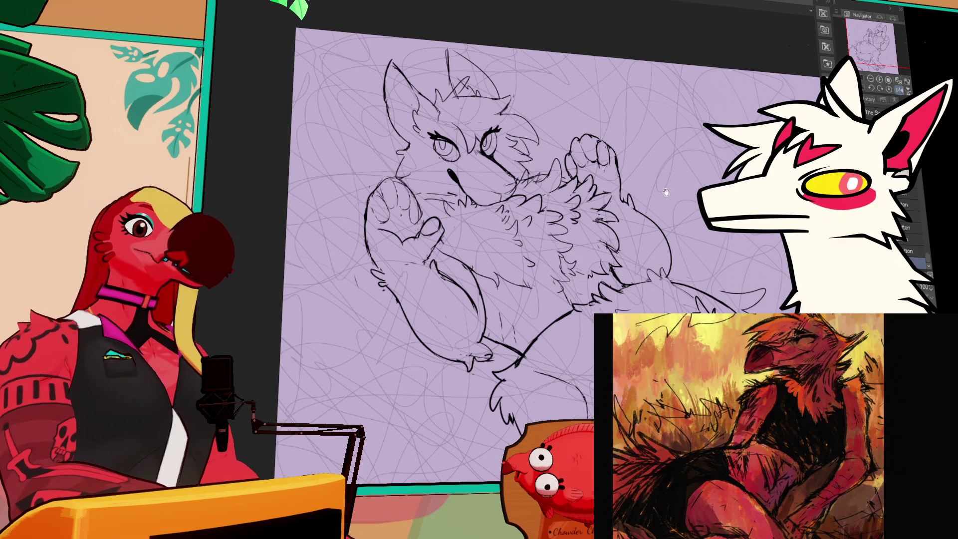
pyautogui.moveTo(649, 184); pyautogui.dragTo(657, 206)
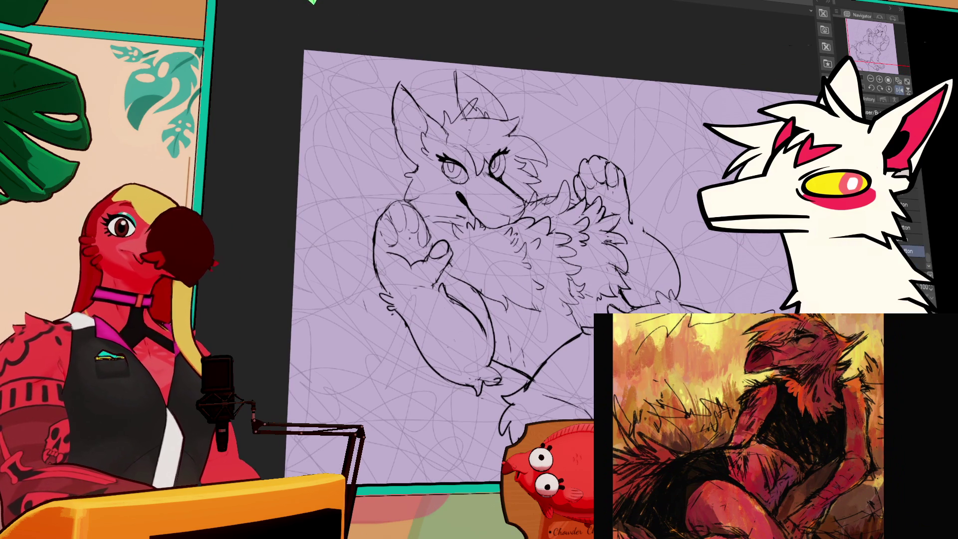
pyautogui.moveTo(533, 219); pyautogui.dragTo(527, 215)
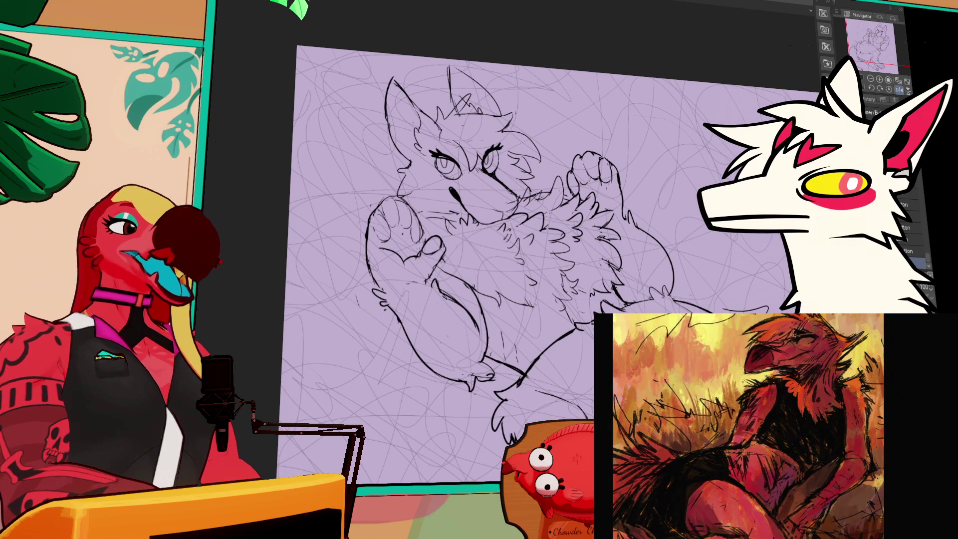
pyautogui.press('b')
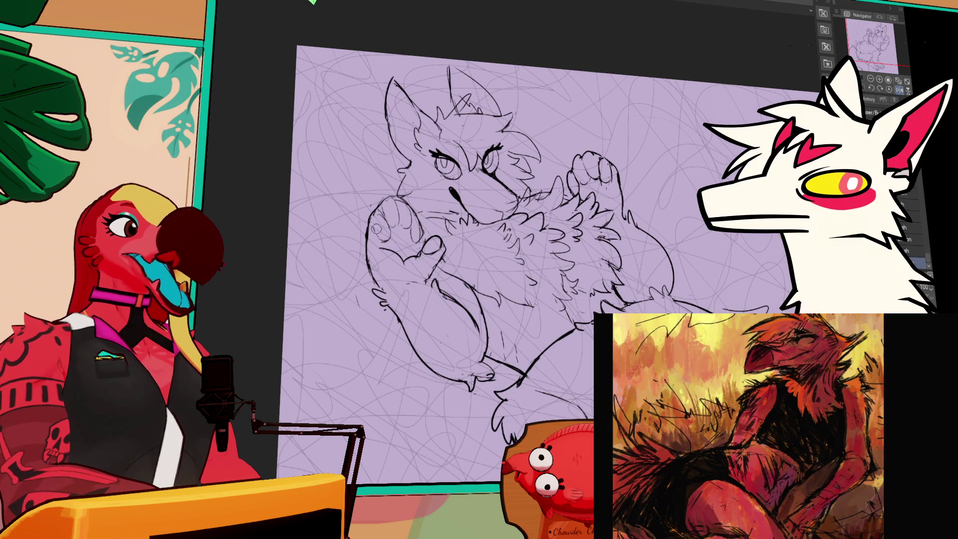
pyautogui.press('b')
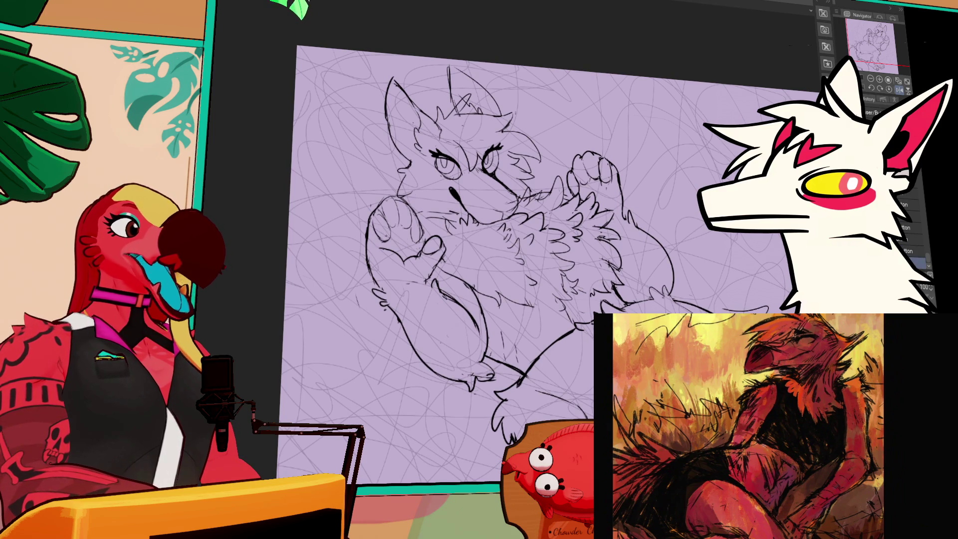
pyautogui.press('b')
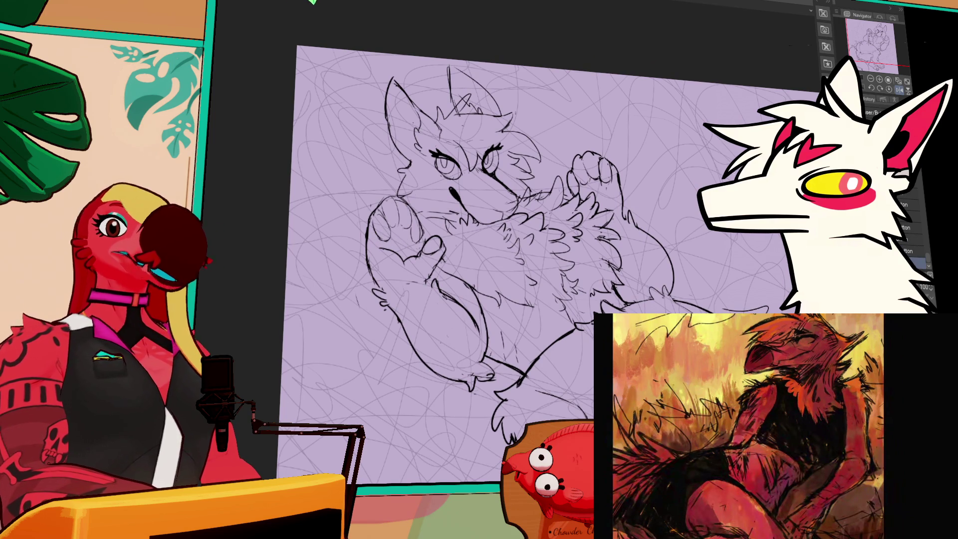
pyautogui.moveTo(609, 200); pyautogui.dragTo(612, 194)
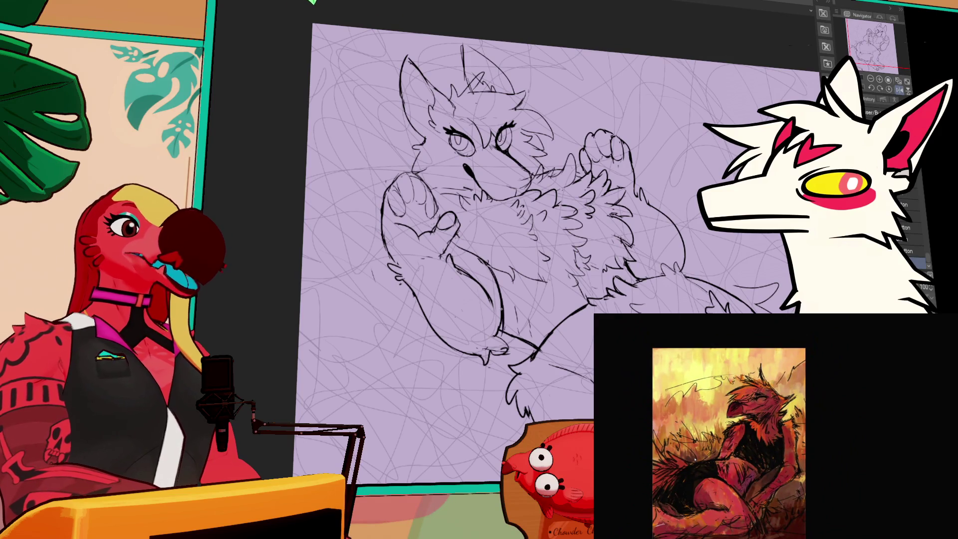
pyautogui.scroll(1, 558, 253)
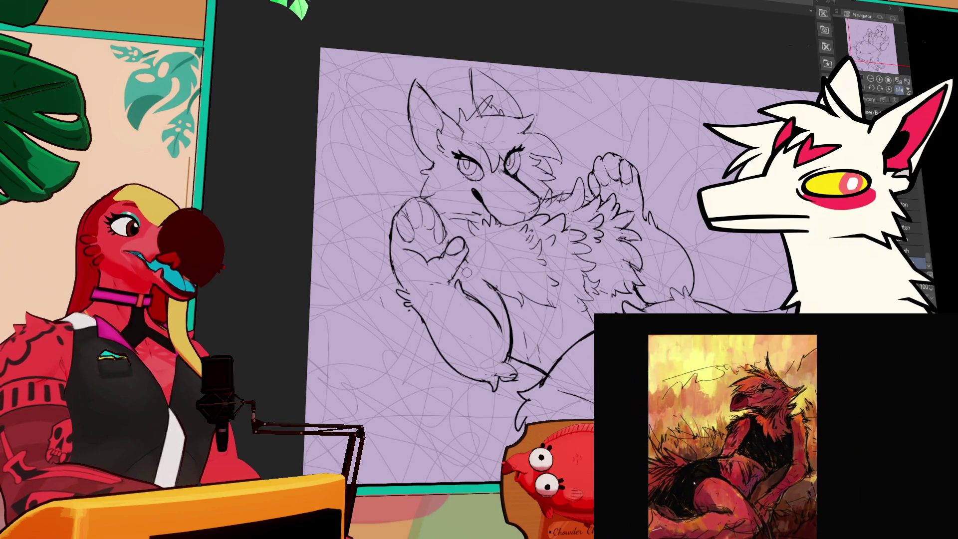
pyautogui.scroll(1, 690, 178)
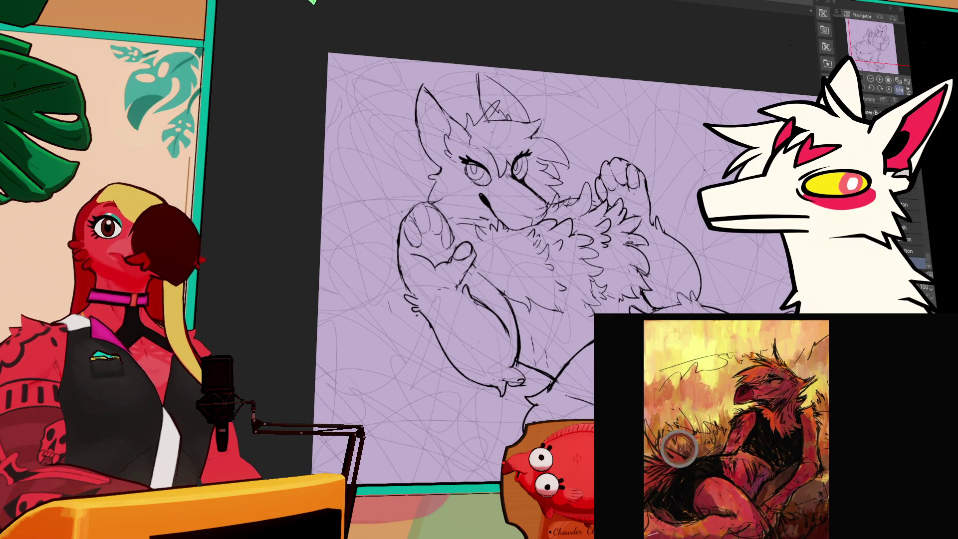
pyautogui.scroll(1, 559, 268)
pyautogui.scroll(-1, 559, 267)
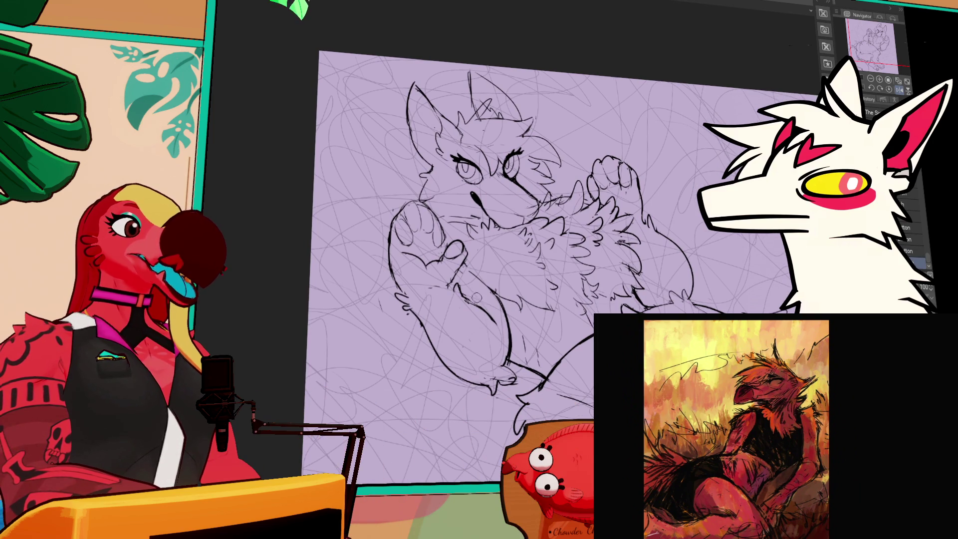
pyautogui.moveTo(695, 261); pyautogui.dragTo(683, 232)
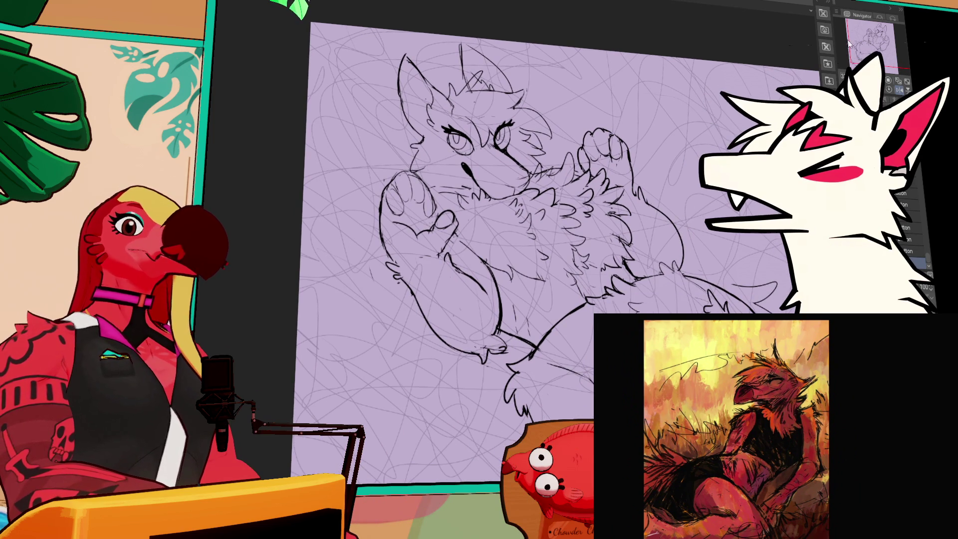
pyautogui.moveTo(549, 239); pyautogui.dragTo(543, 262)
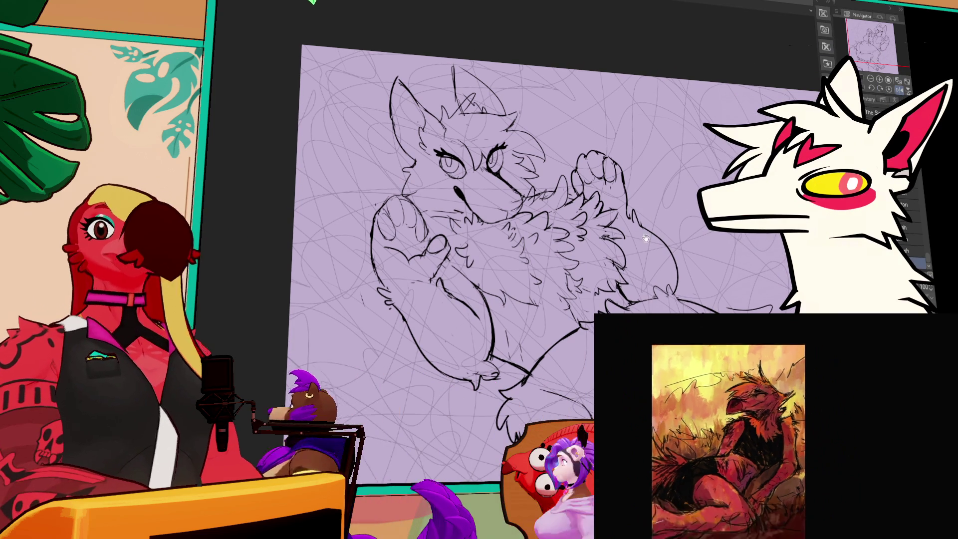
pyautogui.moveTo(498, 240); pyautogui.dragTo(546, 274)
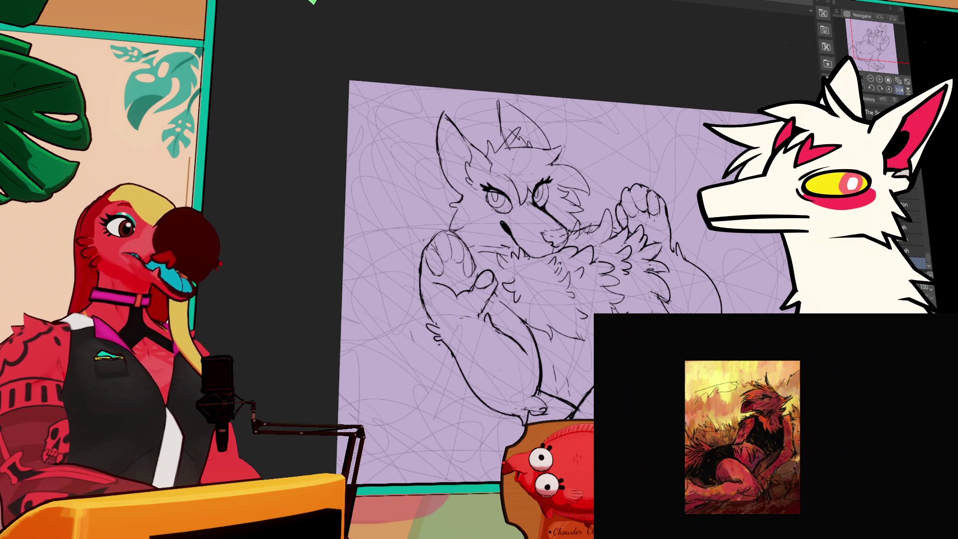
pyautogui.scroll(-2, 568, 269)
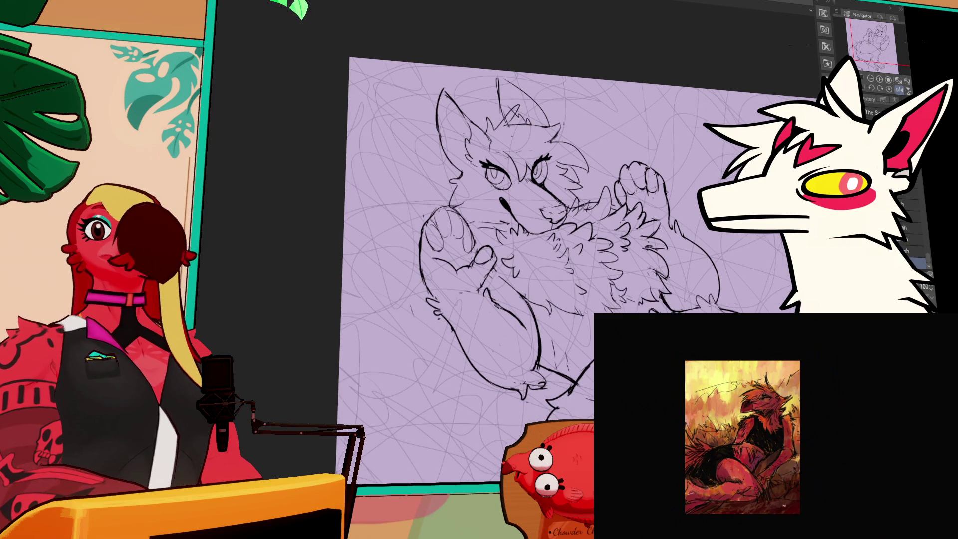
pyautogui.scroll(3, 568, 269)
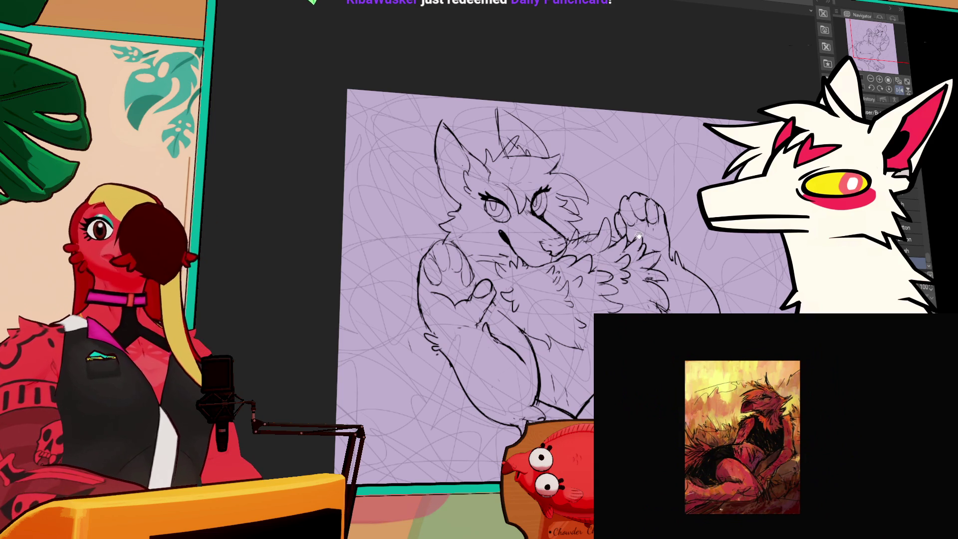
# - Select the lineart layer and bring the raised paws into view
pyautogui.moveTo(549, 275); pyautogui.dragTo(533, 267)
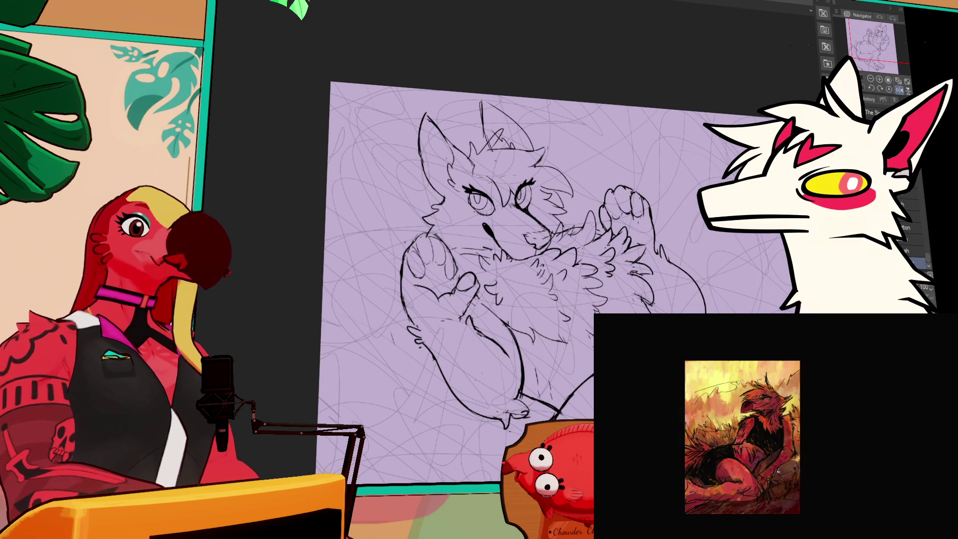
pyautogui.hotkey('alt', ']')
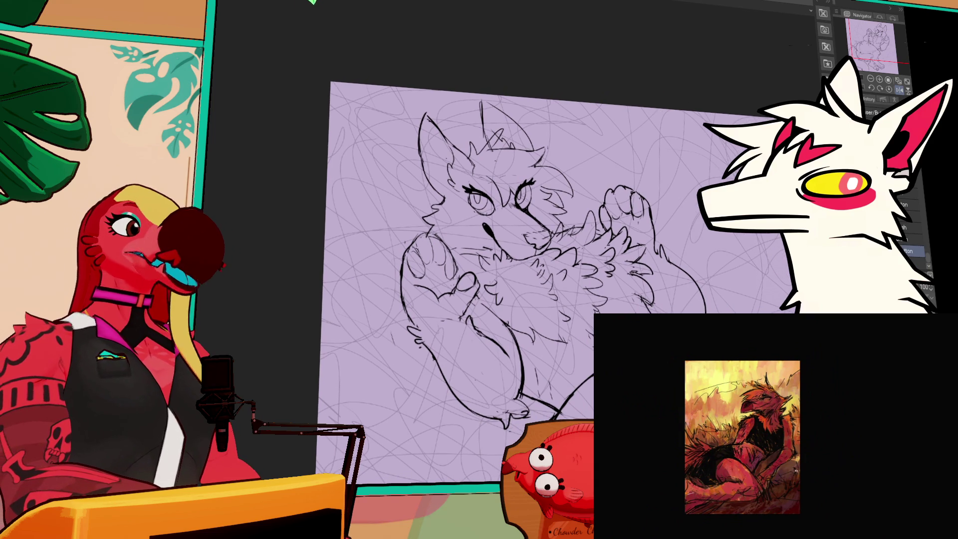
pyautogui.hotkey('alt', '[')
pyautogui.hotkey('alt', ']')
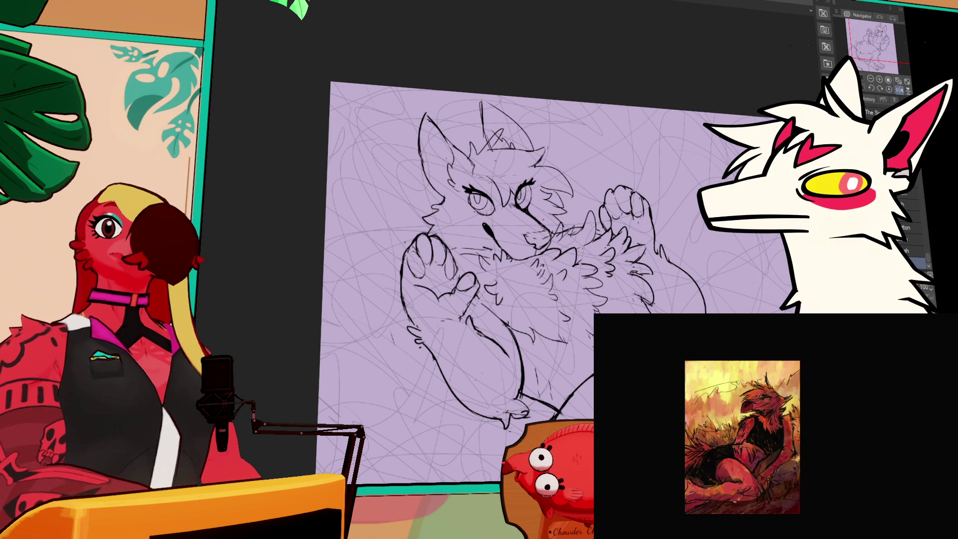
pyautogui.moveTo(617, 200); pyautogui.dragTo(610, 213)
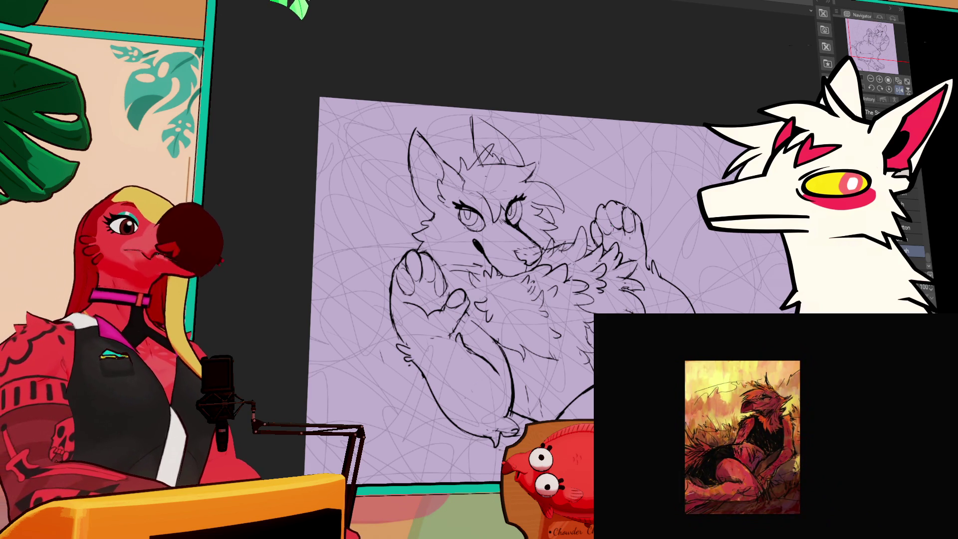
# - Draw paw-pad ovals on the right and left paws, change pen type, and add a short mark
pyautogui.moveTo(614, 249); pyautogui.dragTo(621, 241)
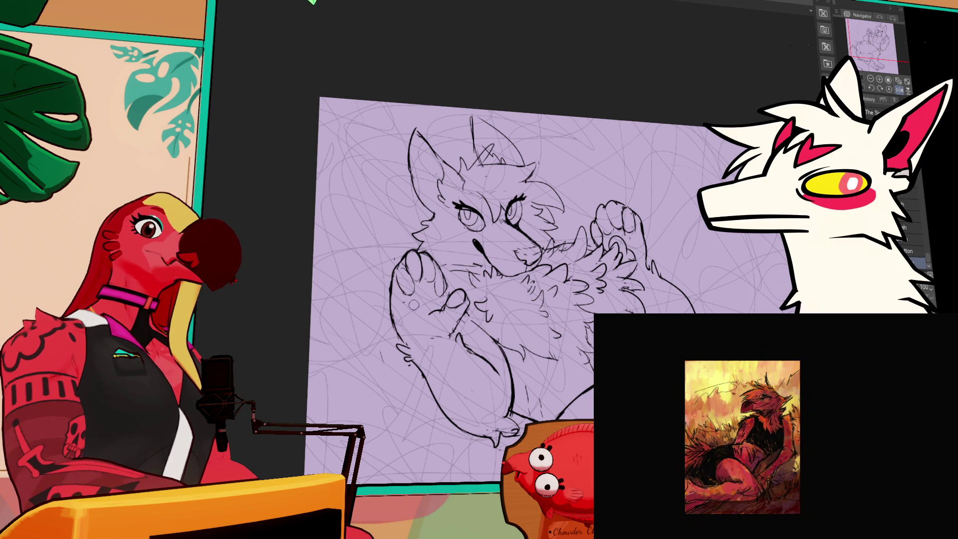
pyautogui.moveTo(417, 303); pyautogui.dragTo(425, 329)
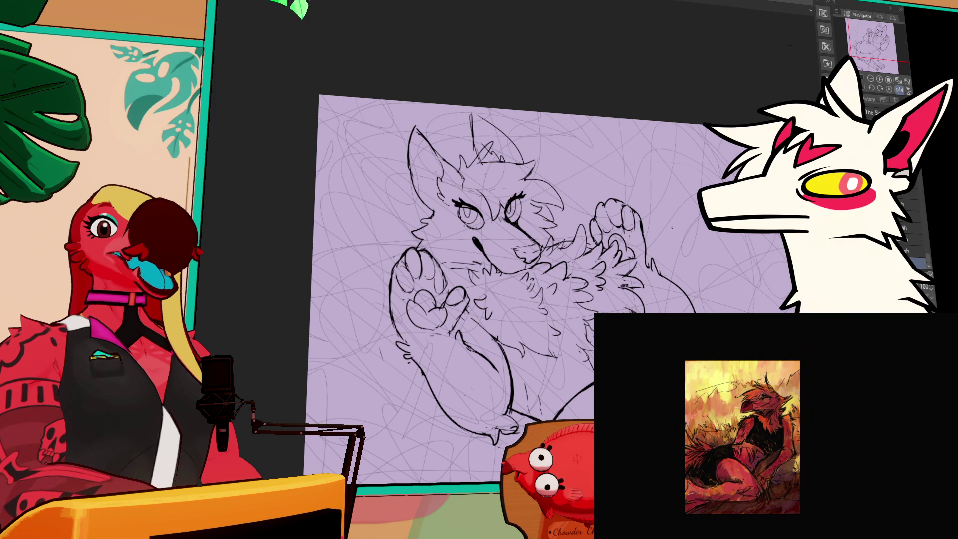
pyautogui.moveTo(682, 208); pyautogui.dragTo(691, 205)
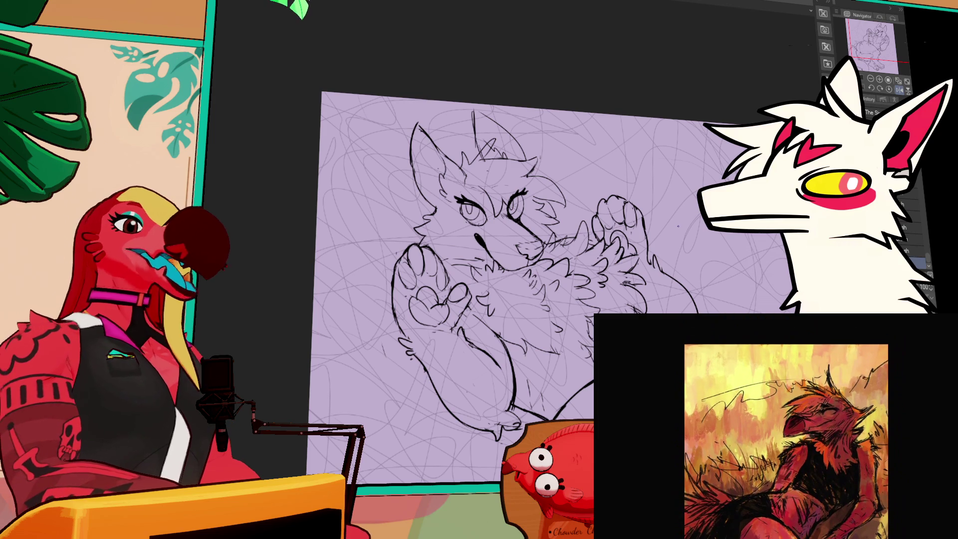
pyautogui.moveTo(639, 243)
pyautogui.mouseDown()
pyautogui.moveTo(647, 238)
pyautogui.moveTo(675, 270)
pyautogui.mouseUp()
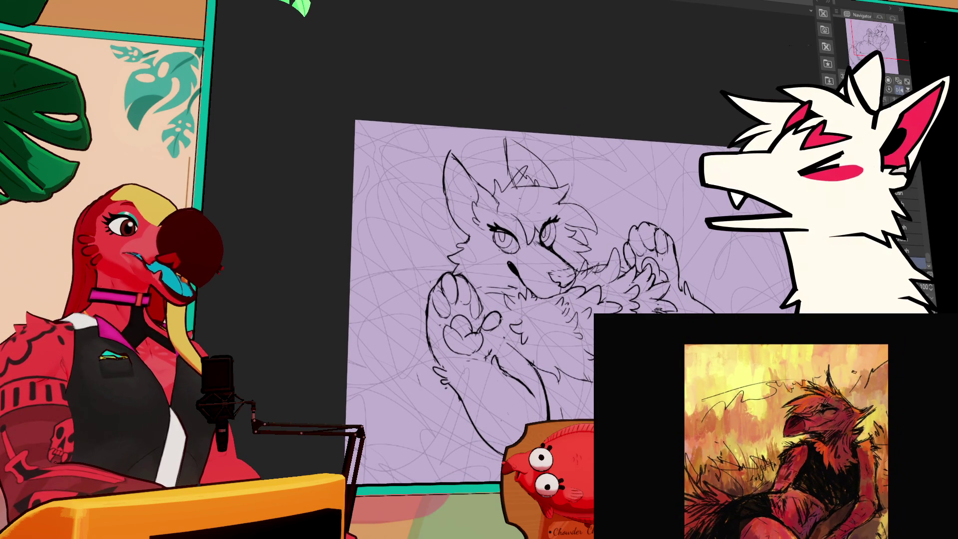
pyautogui.click(913, 251)
pyautogui.click(912, 263)
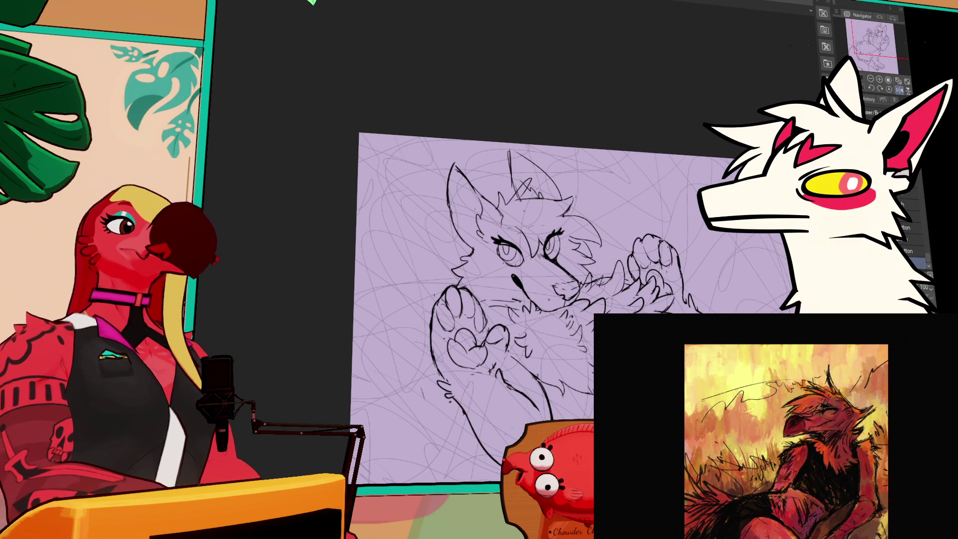
pyautogui.moveTo(501, 358); pyautogui.dragTo(493, 365)
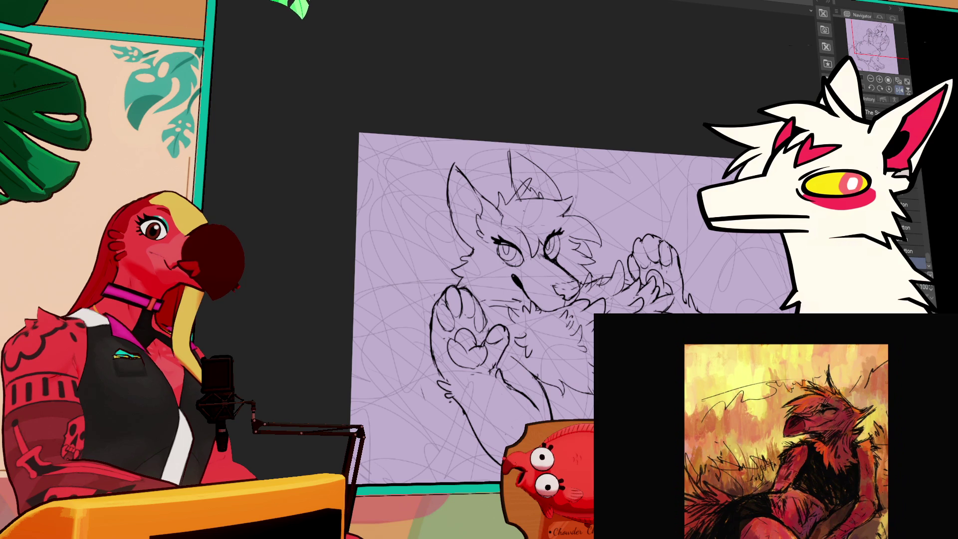
# - Ink the outer edge of the right paw and switch to a different pen
pyautogui.scroll(-2, 494, 361)
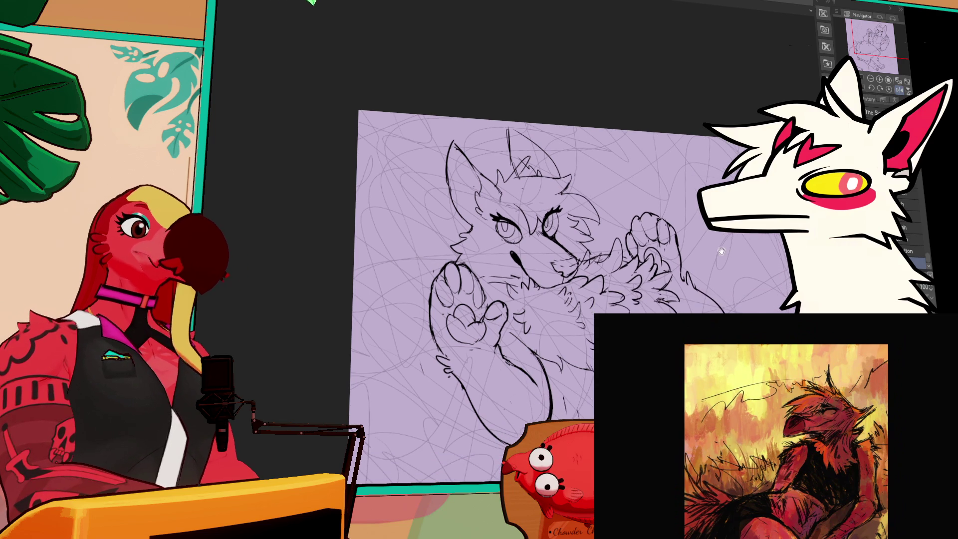
pyautogui.moveTo(673, 228); pyautogui.dragTo(688, 286)
pyautogui.moveTo(716, 240); pyautogui.dragTo(716, 240)
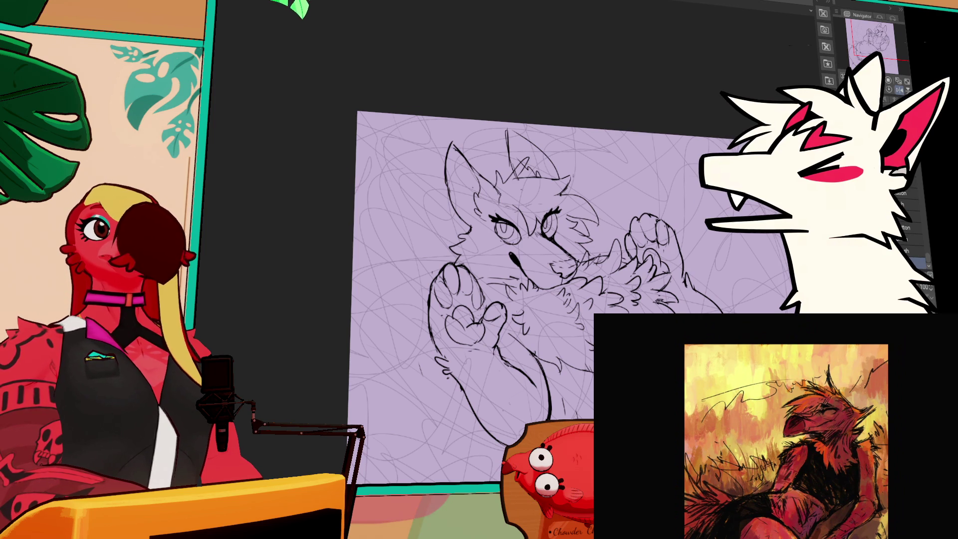
pyautogui.scroll(-2, 577, 328)
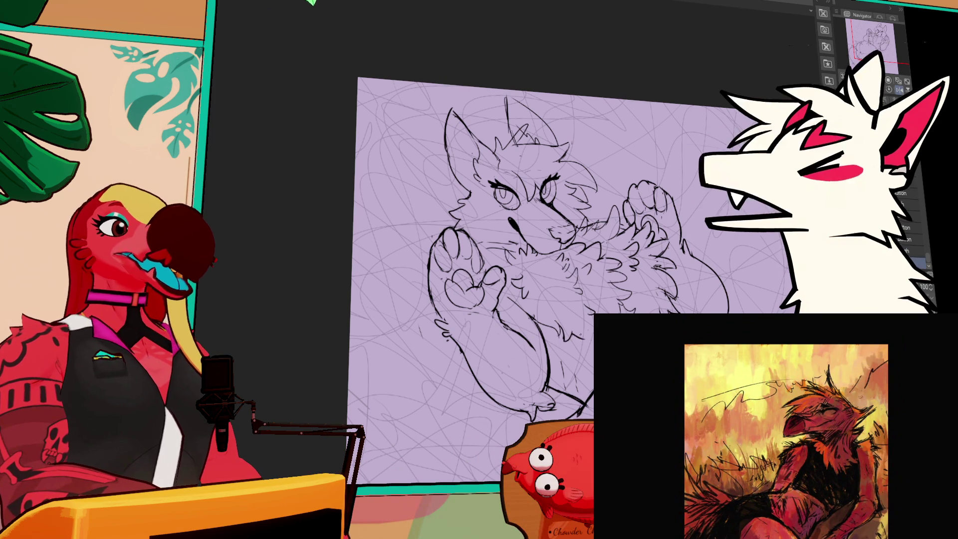
pyautogui.click(913, 251)
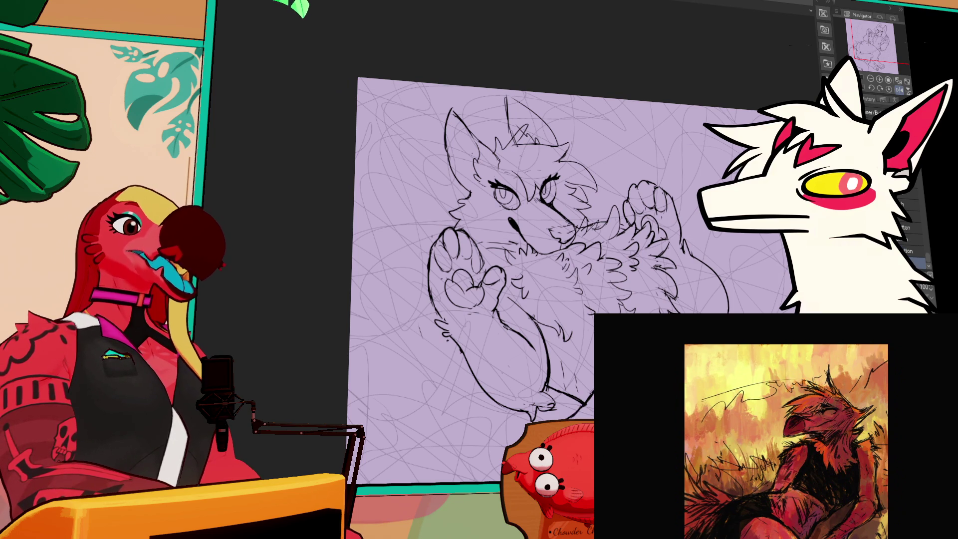
# - Zoom and pan along the character's body, then back toward the head
pyautogui.scroll(-5, 549, 250)
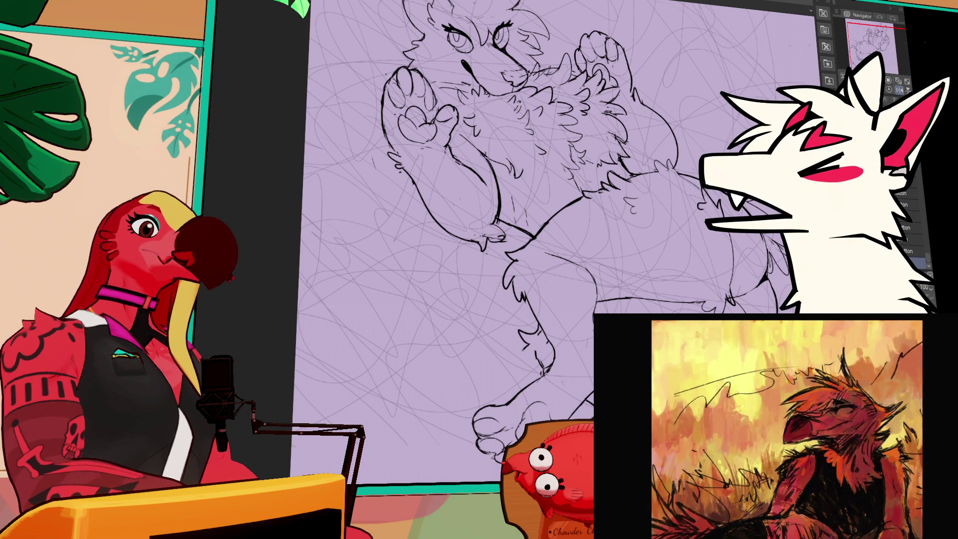
pyautogui.moveTo(725, 281); pyautogui.dragTo(721, 253)
pyautogui.scroll(2, 721, 253)
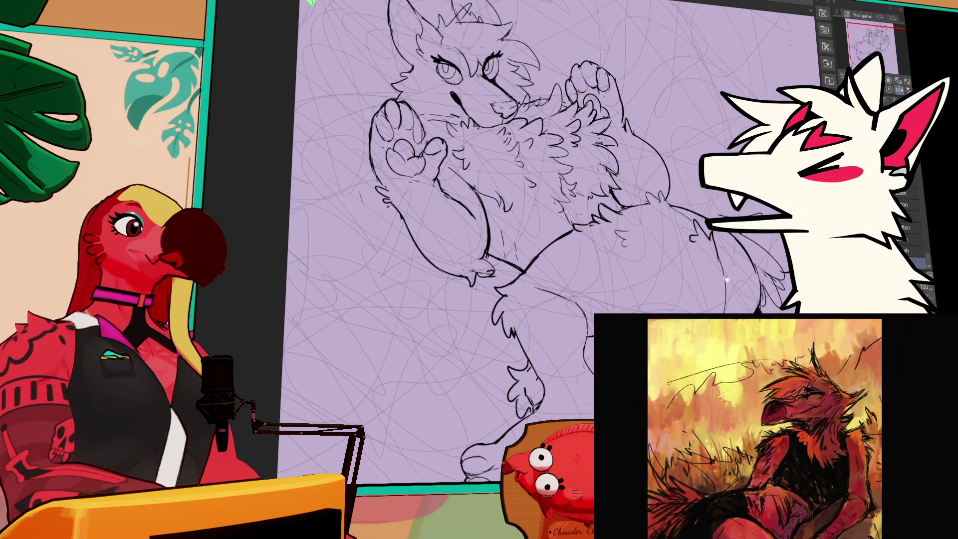
pyautogui.scroll(3, 631, 195)
pyautogui.scroll(1, 631, 196)
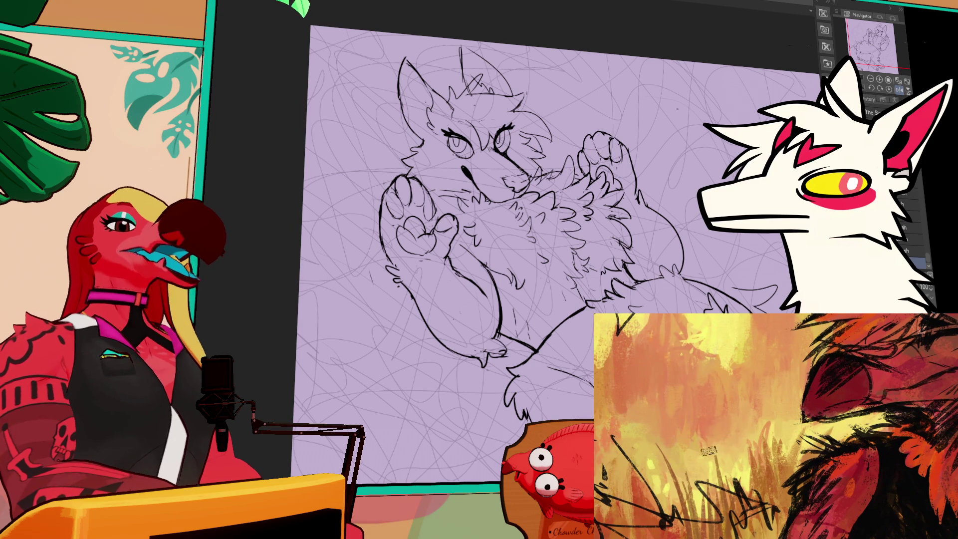
pyautogui.moveTo(633, 228); pyautogui.dragTo(650, 286)
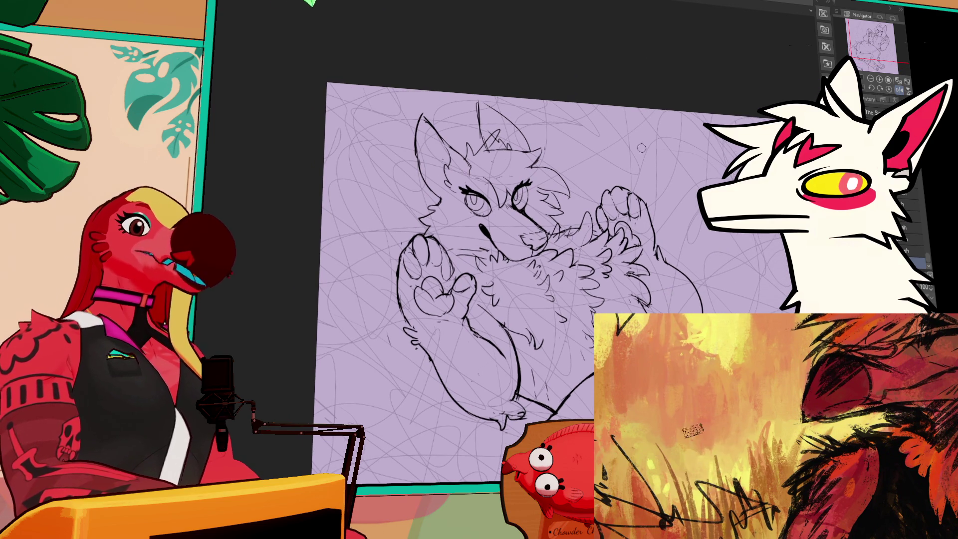
# - Flip the canvas view horizontally and recenter the mirrored drawing
pyautogui.click(893, 91)
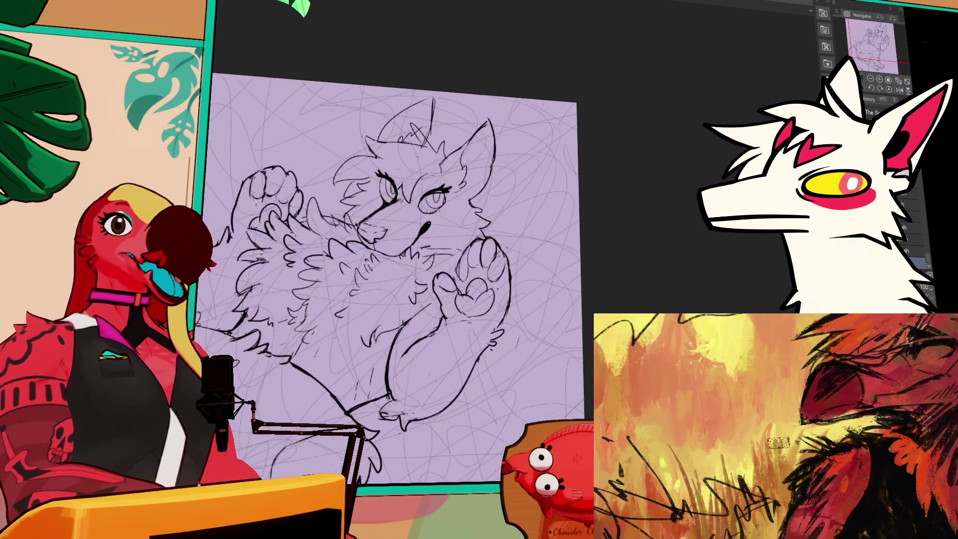
pyautogui.moveTo(575, 228); pyautogui.dragTo(706, 236)
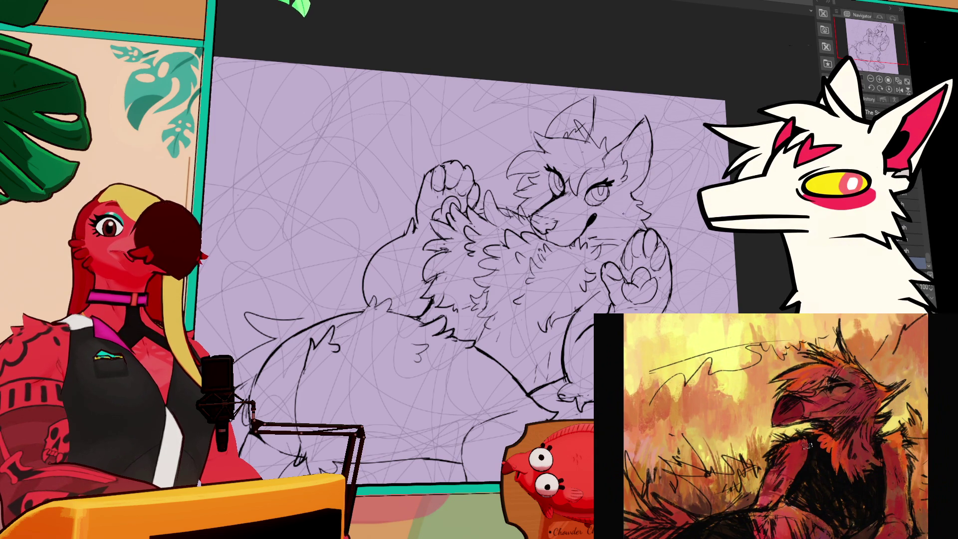
pyautogui.moveTo(626, 221); pyautogui.dragTo(668, 214)
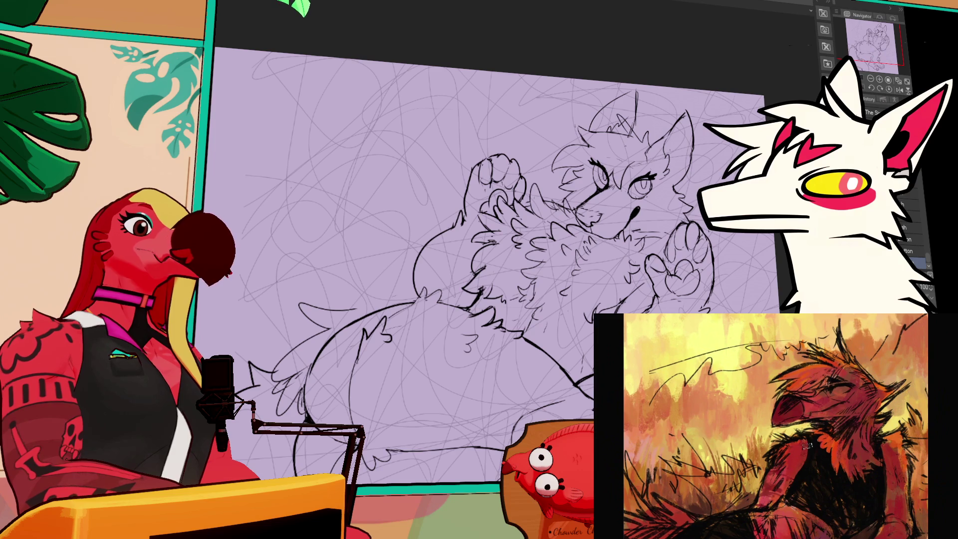
pyautogui.moveTo(690, 445); pyautogui.dragTo(704, 447)
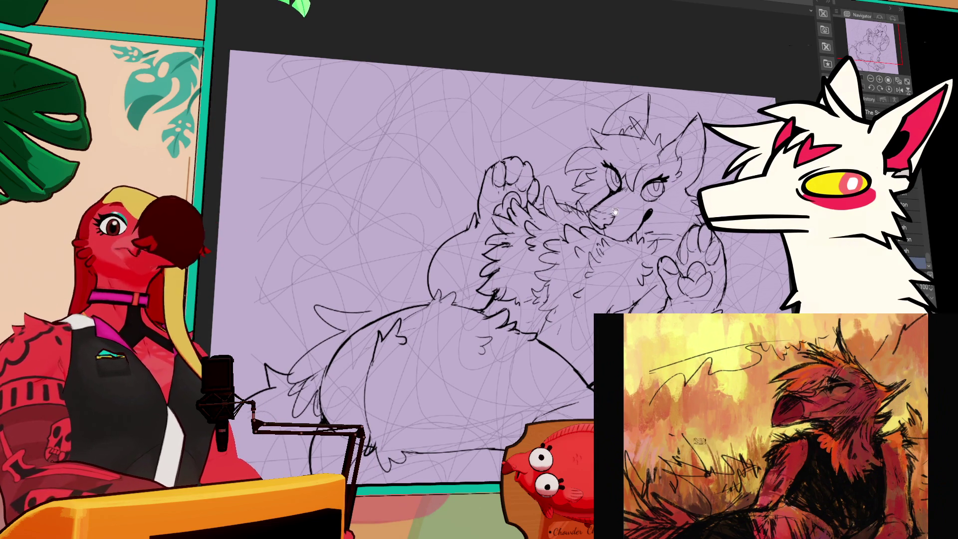
pyautogui.moveTo(646, 184); pyautogui.dragTo(654, 198)
pyautogui.moveTo(694, 232); pyautogui.dragTo(692, 198)
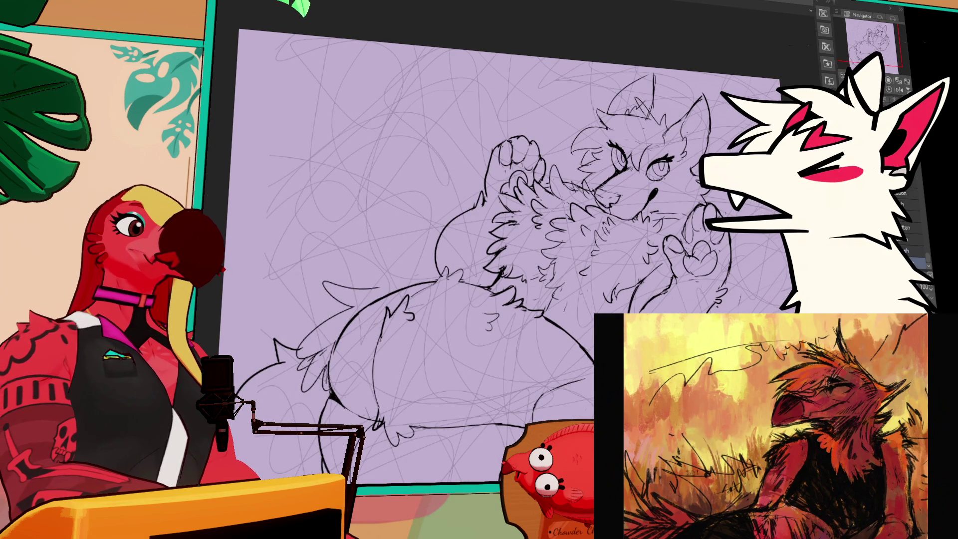
# - Loop a selection around the right eye, clear it, then pan toward the belly with the pen
pyautogui.scroll(3, 509, 254)
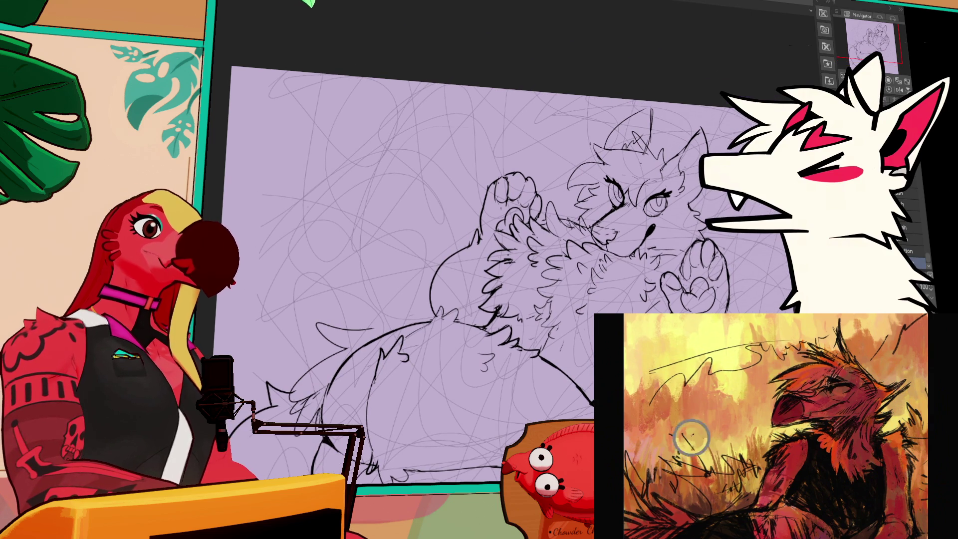
pyautogui.moveTo(673, 202)
pyautogui.mouseDown()
pyautogui.moveTo(671, 214)
pyautogui.moveTo(647, 219)
pyautogui.moveTo(667, 183)
pyautogui.moveTo(673, 202)
pyautogui.mouseUp()
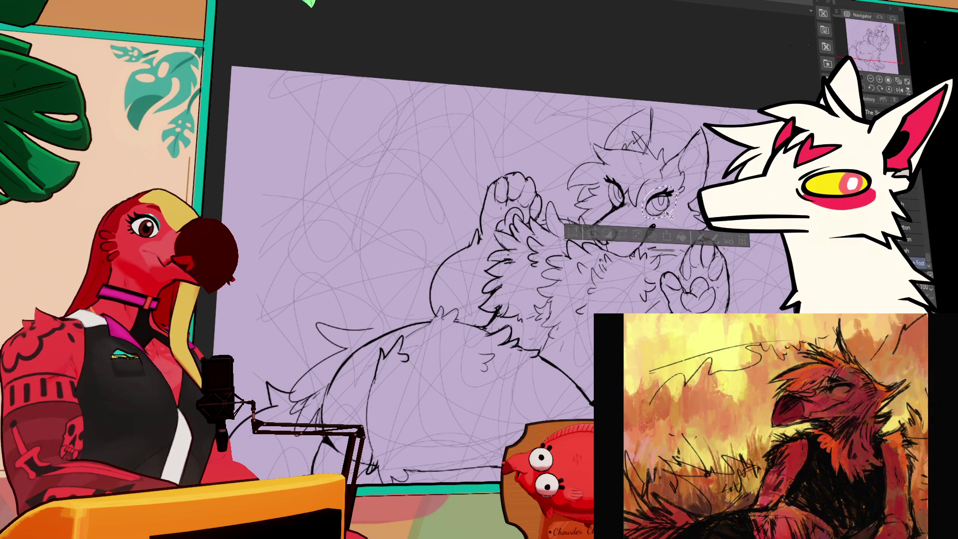
pyautogui.hotkey('ctrl', 'd')
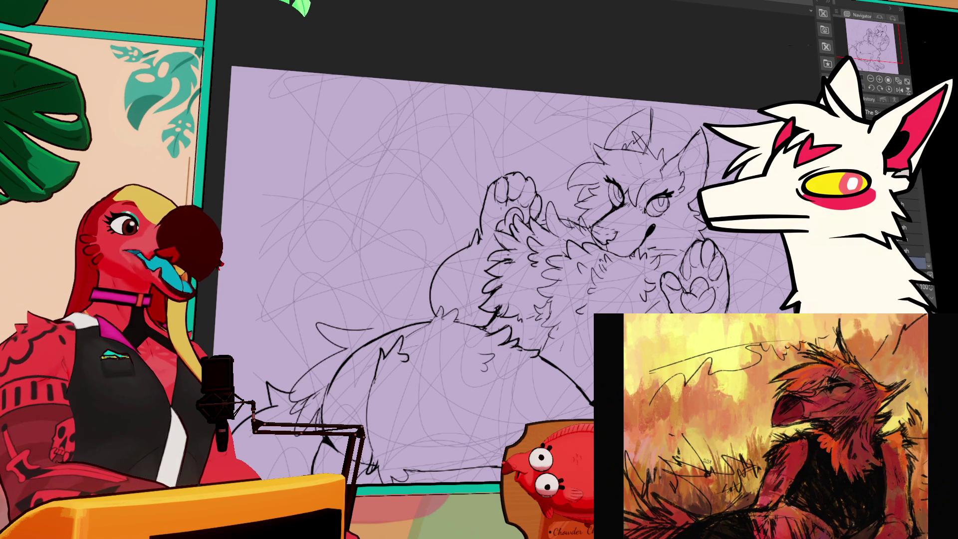
pyautogui.moveTo(679, 192); pyautogui.dragTo(678, 194)
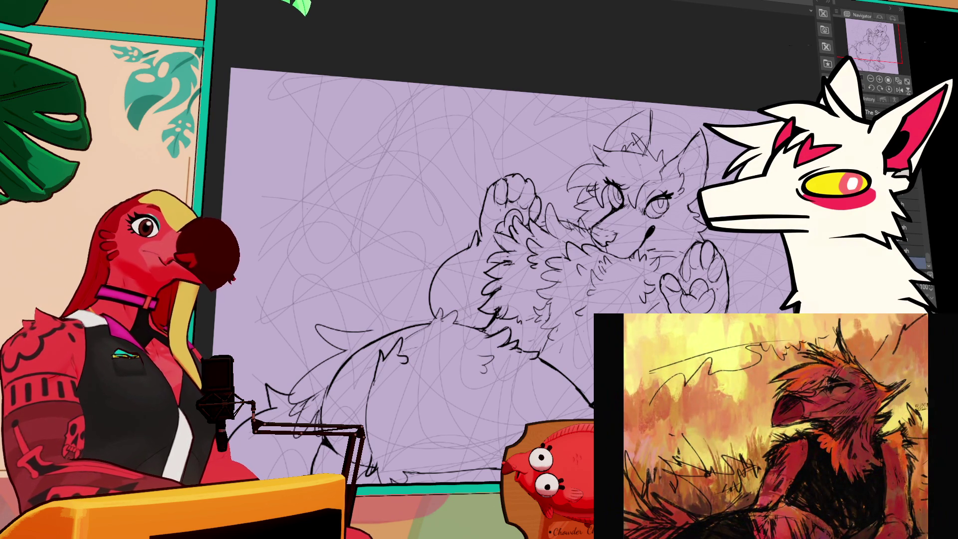
pyautogui.scroll(2, 503, 250)
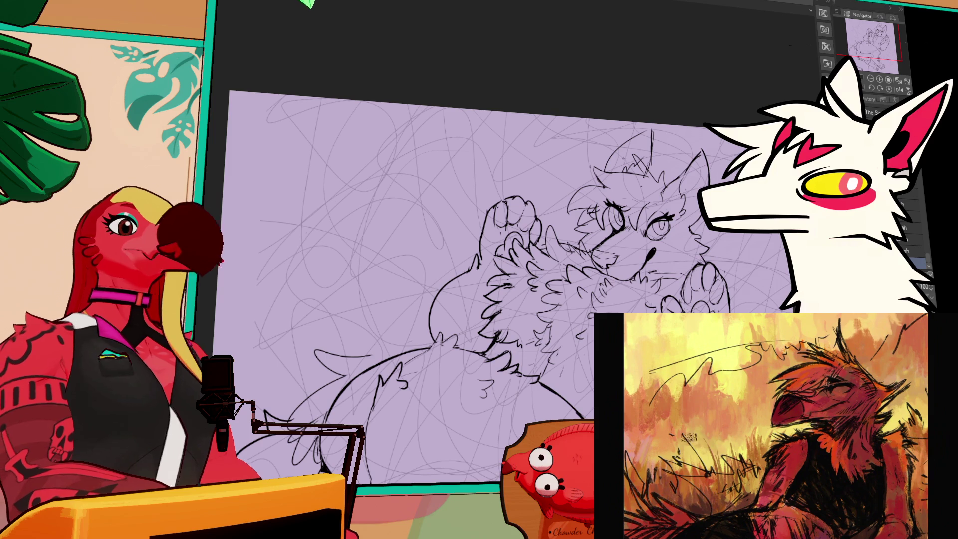
pyautogui.scroll(-2, 498, 275)
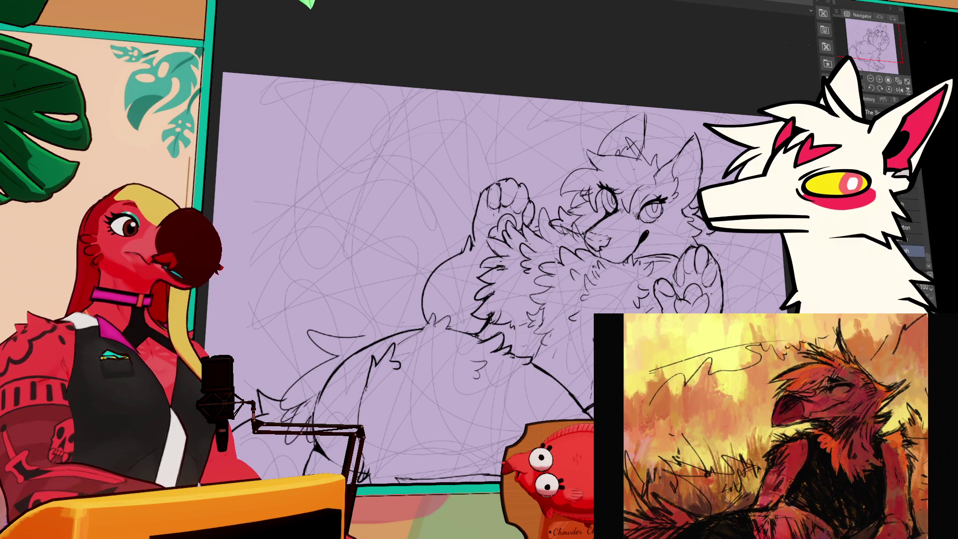
pyautogui.moveTo(499, 249); pyautogui.dragTo(506, 248)
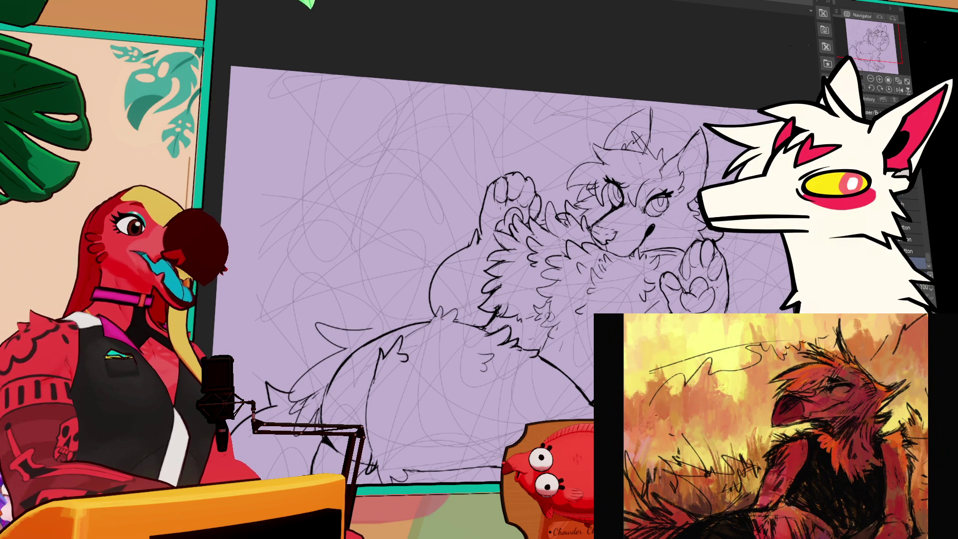
pyautogui.press('b')
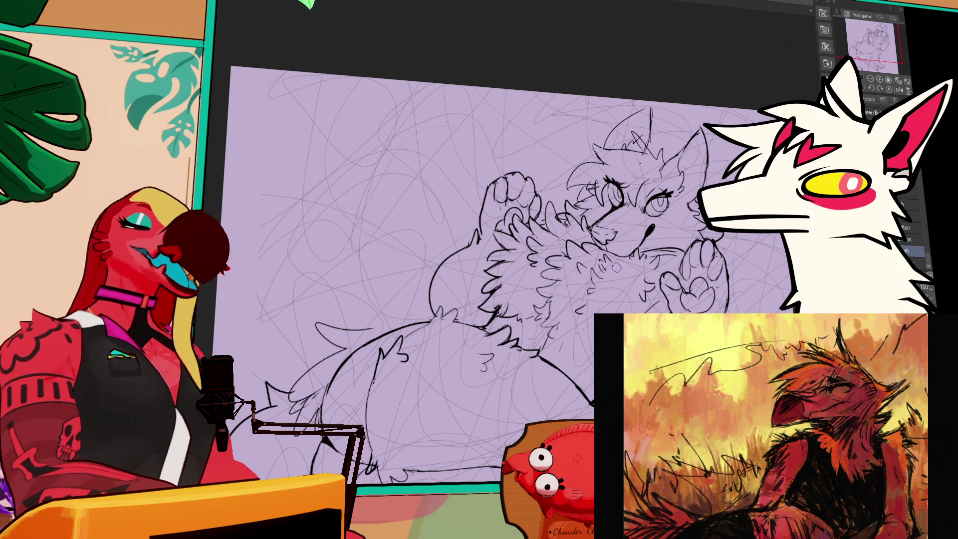
pyautogui.moveTo(549, 299); pyautogui.dragTo(576, 280)
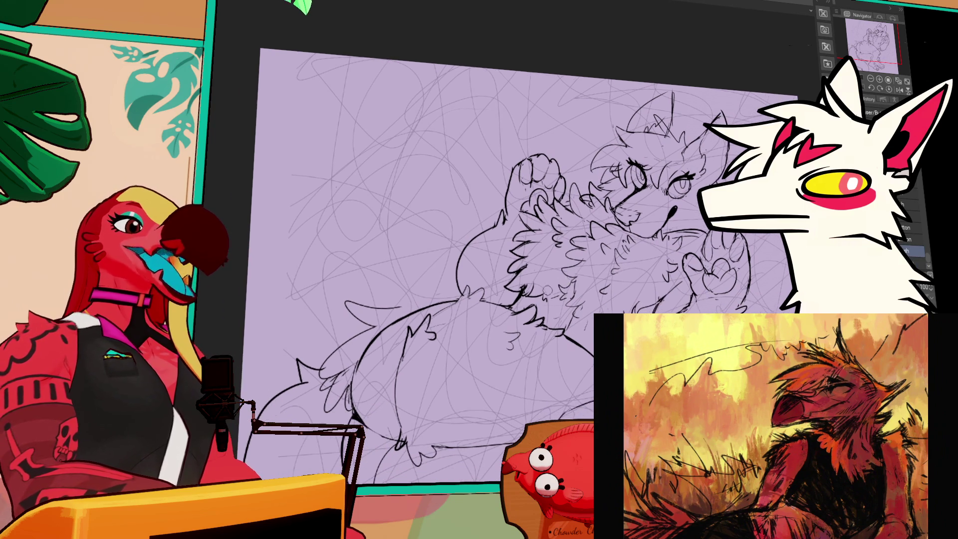
# - Rework the belly and lower-body curve with selections, a long ink stroke, and the eraser
pyautogui.moveTo(432, 327)
pyautogui.mouseDown()
pyautogui.moveTo(369, 366)
pyautogui.moveTo(403, 309)
pyautogui.moveTo(462, 285)
pyautogui.moveTo(499, 198)
pyautogui.moveTo(569, 124)
pyautogui.mouseUp()
pyautogui.hotkey('ctrl', 'd')
pyautogui.moveTo(686, 219)
pyautogui.mouseDown()
pyautogui.moveTo(588, 214)
pyautogui.moveTo(538, 156)
pyautogui.mouseUp()
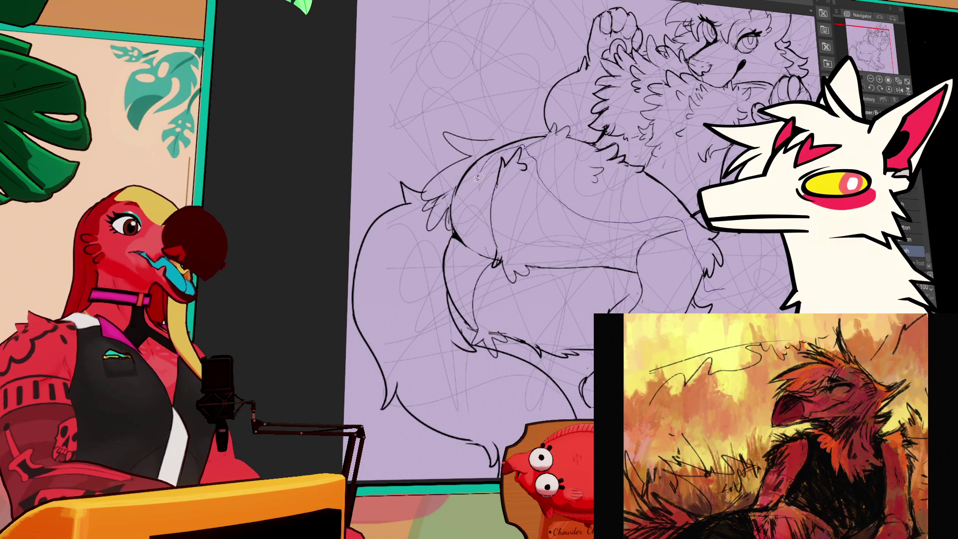
pyautogui.press('e')
pyautogui.moveTo(696, 402); pyautogui.dragTo(694, 398)
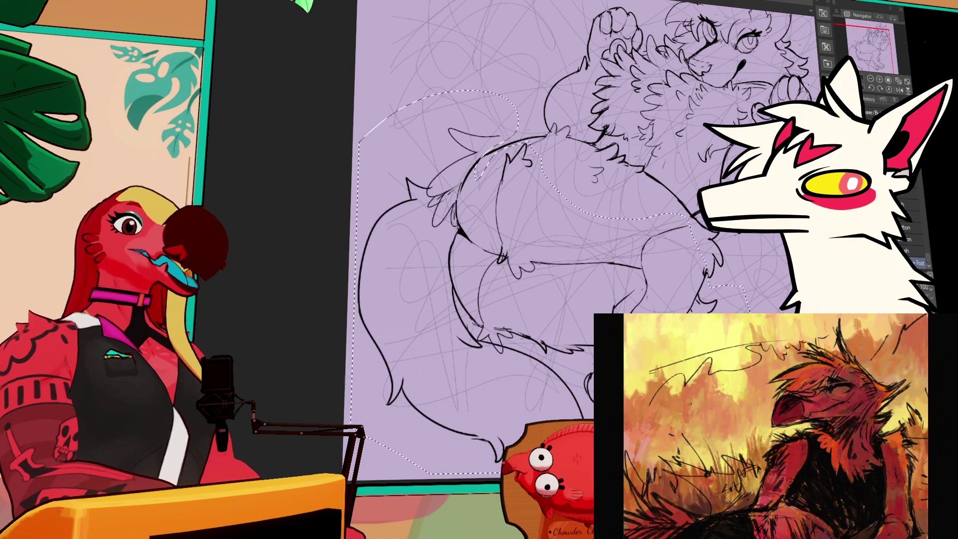
pyautogui.hotkey('ctrl', 'd')
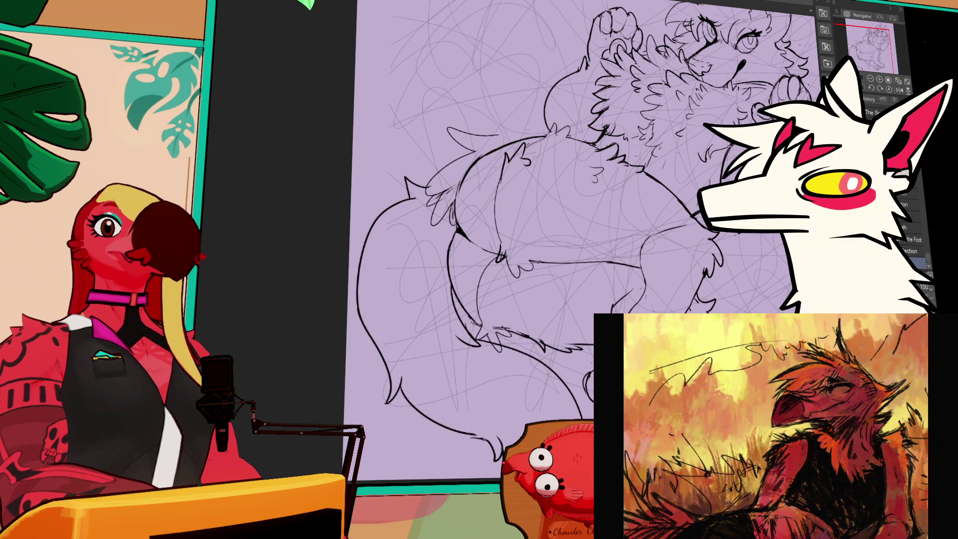
# - Choose a different inking pen and bring the raised right paw into view
pyautogui.scroll(1, 585, 243)
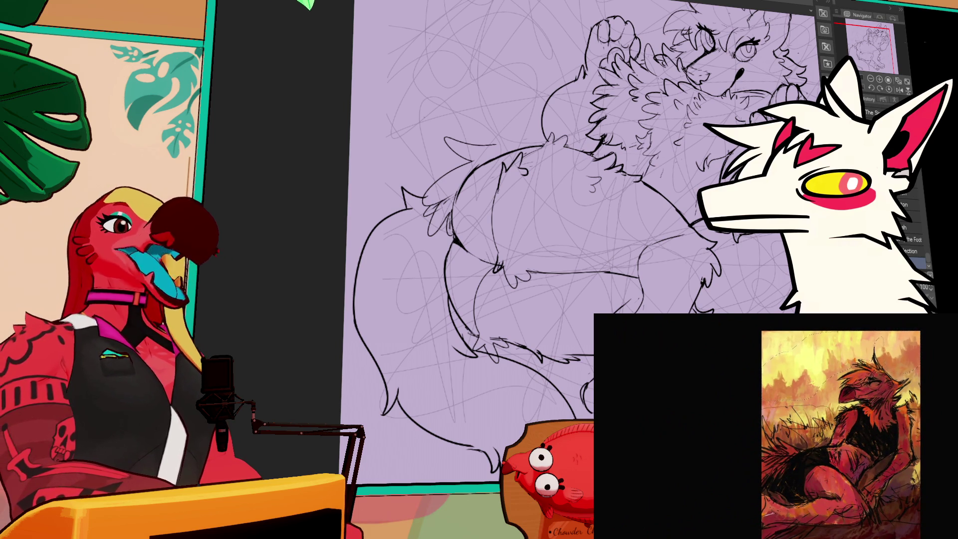
pyautogui.click(912, 251)
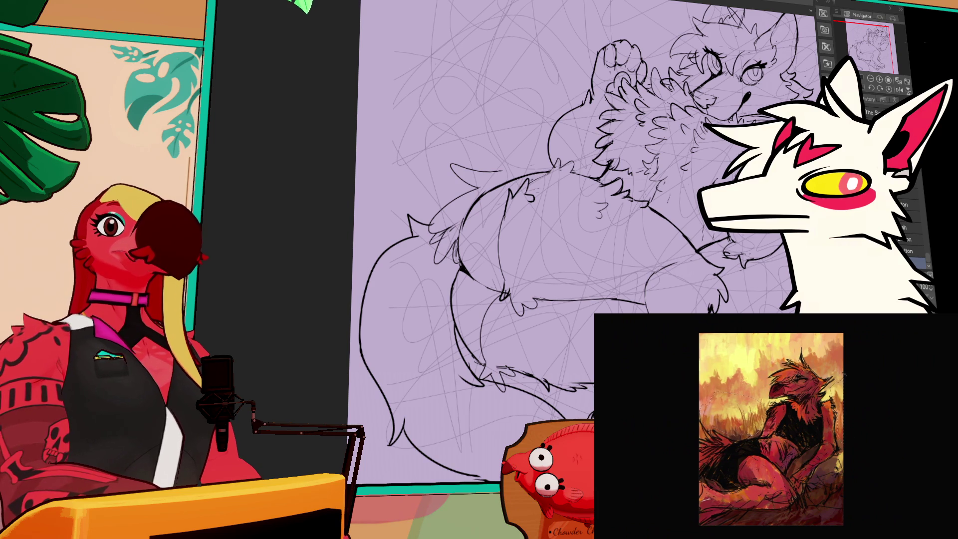
pyautogui.moveTo(549, 224); pyautogui.dragTo(404, 234)
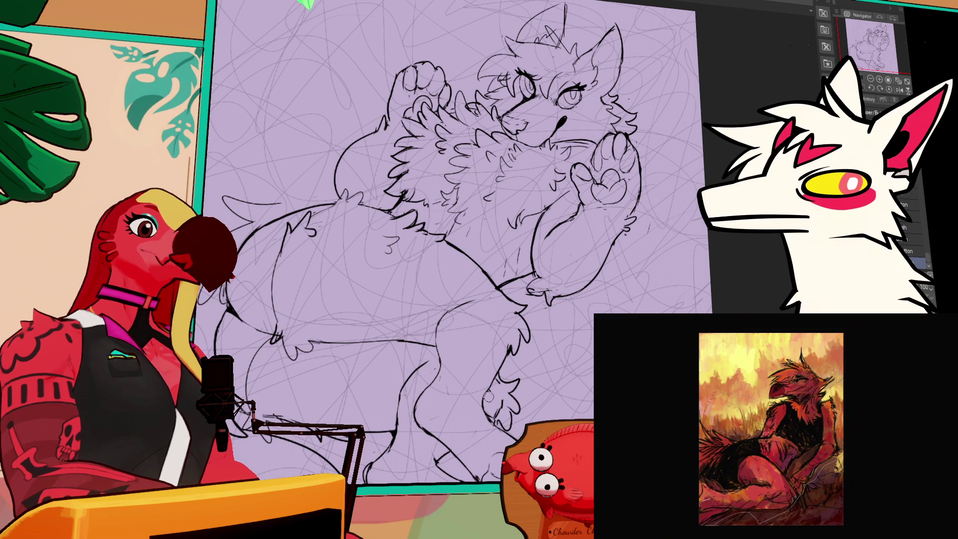
# - Alternate between eraser and pen to redraw and trim the raised paw and arm lines
pyautogui.press('m')
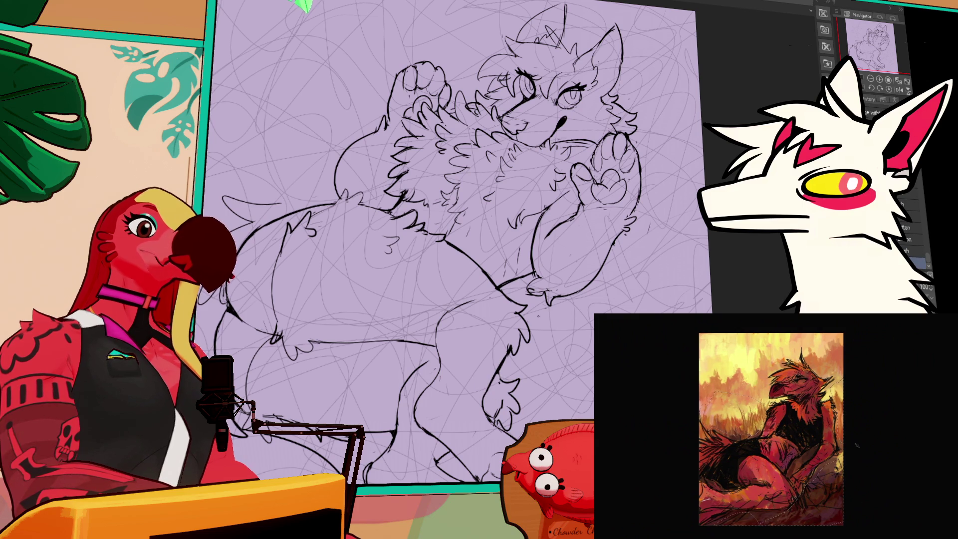
pyautogui.moveTo(416, 378); pyautogui.dragTo(438, 344)
pyautogui.press('e')
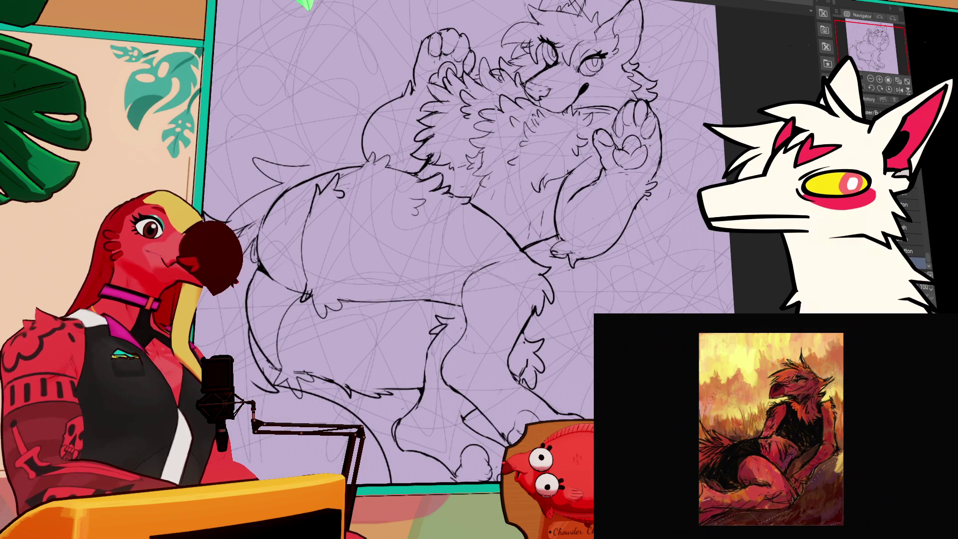
pyautogui.press('p')
pyautogui.moveTo(528, 334); pyautogui.dragTo(523, 333)
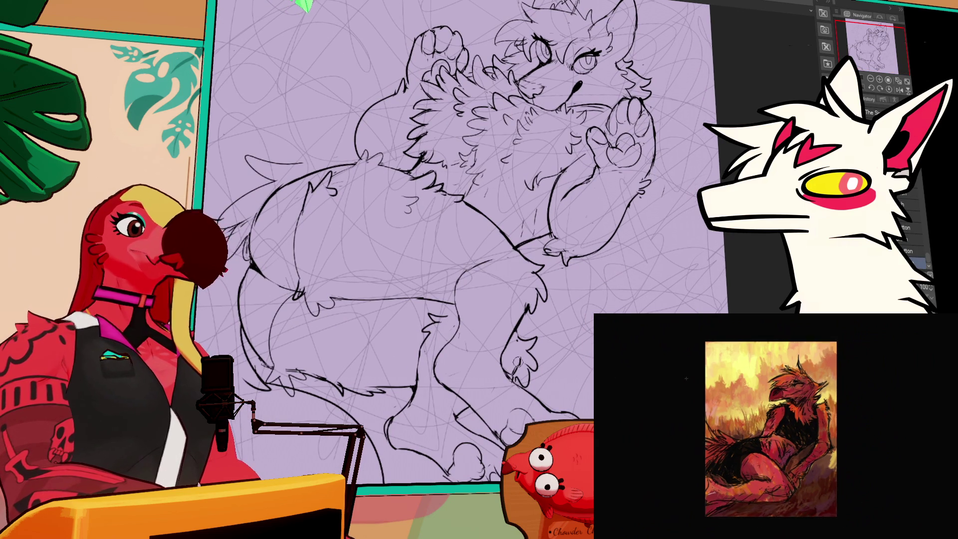
pyautogui.press('e')
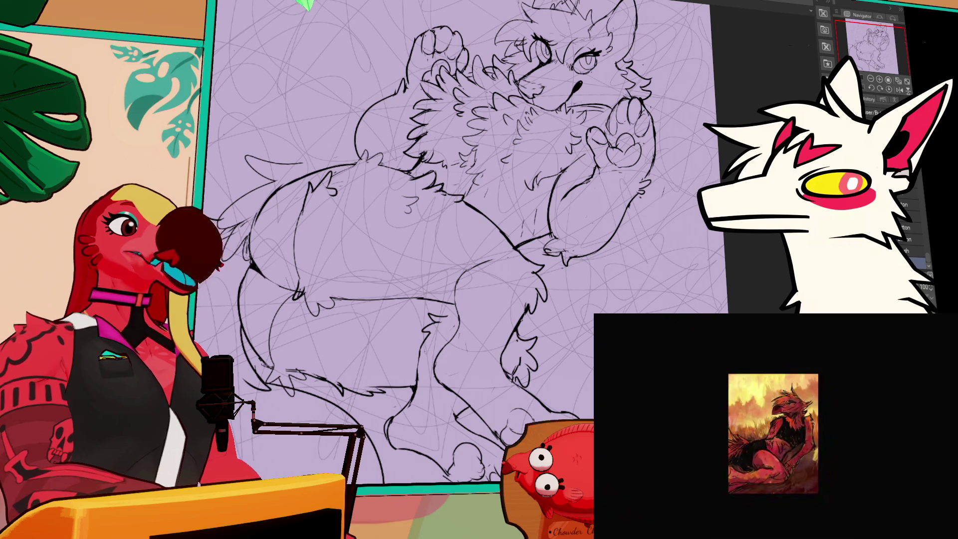
pyautogui.press('p')
pyautogui.press('e')
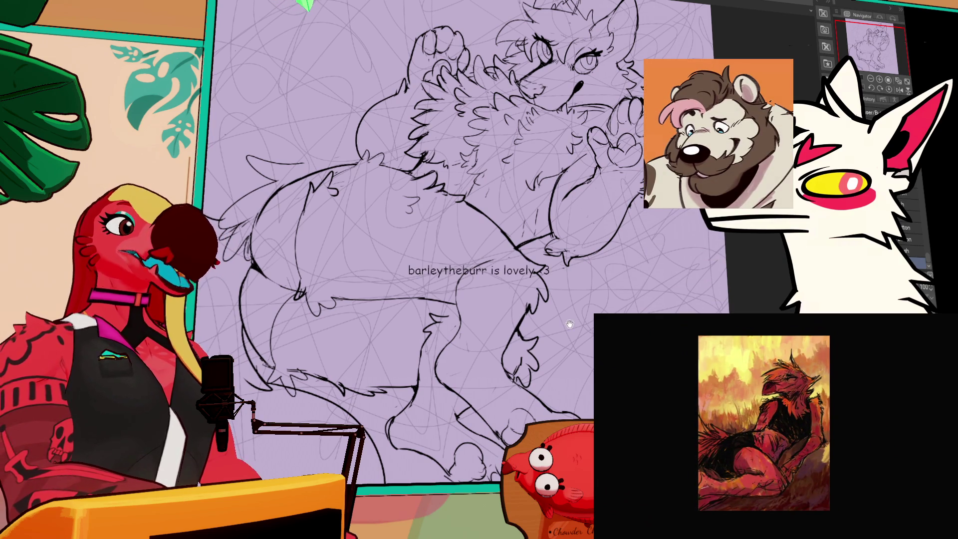
pyautogui.press('p')
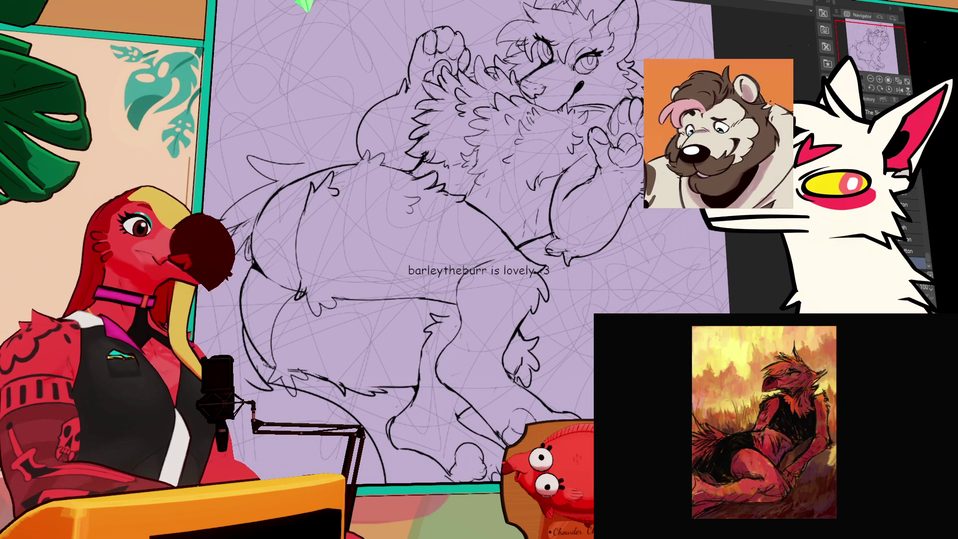
# - Keep trimming the leg lines with eraser and pen, then zoom out and shift the view
pyautogui.moveTo(461, 355); pyautogui.dragTo(472, 349)
pyautogui.press('e')
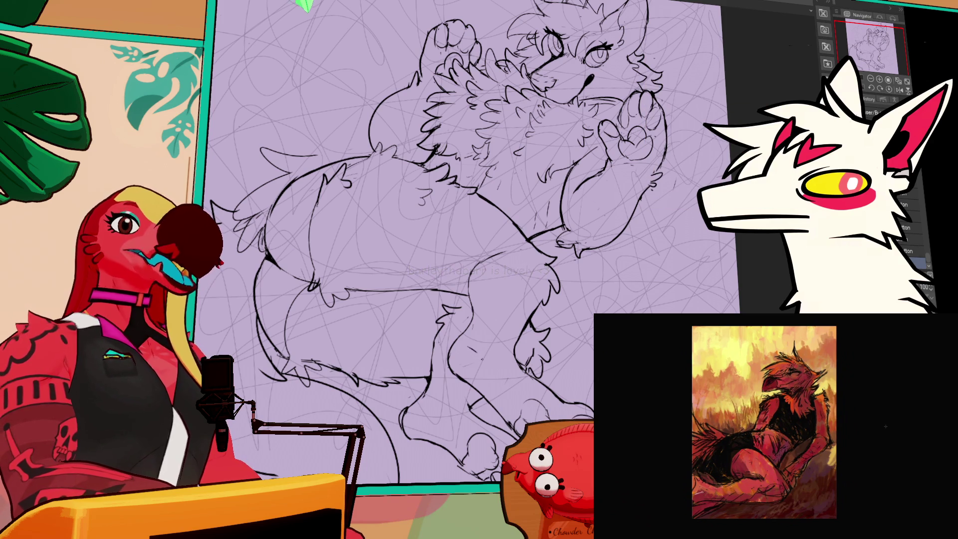
pyautogui.press('p')
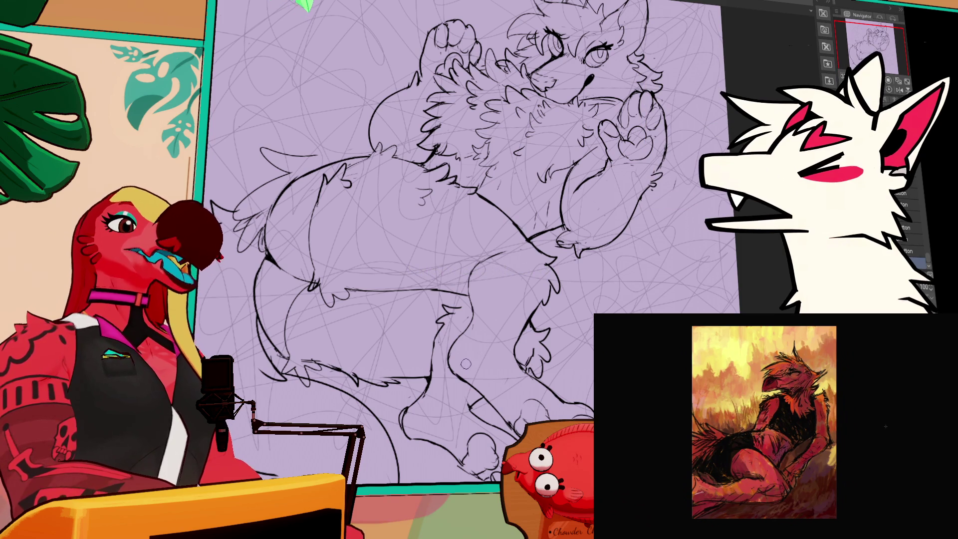
pyautogui.press('e')
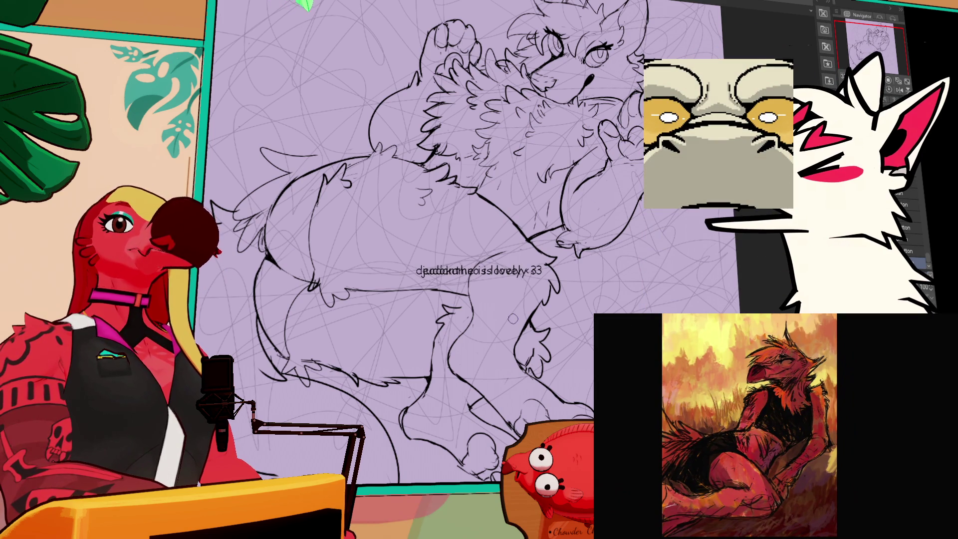
pyautogui.scroll(-1, 475, 241)
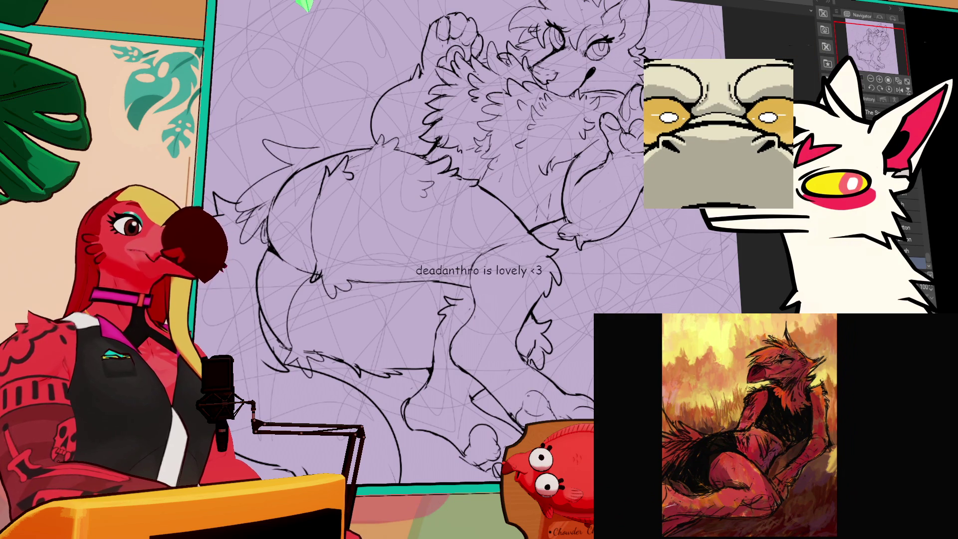
pyautogui.scroll(-1, 476, 270)
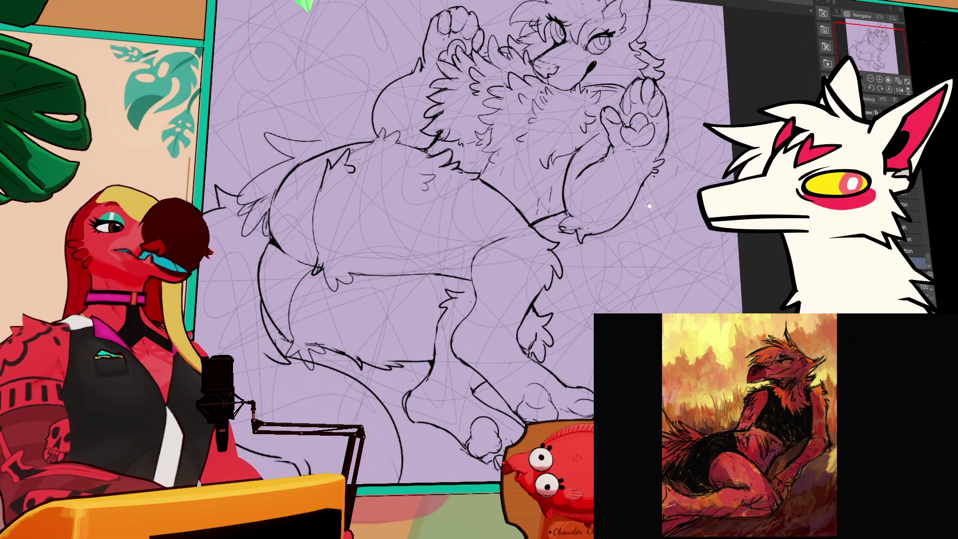
pyautogui.scroll(-3, 652, 198)
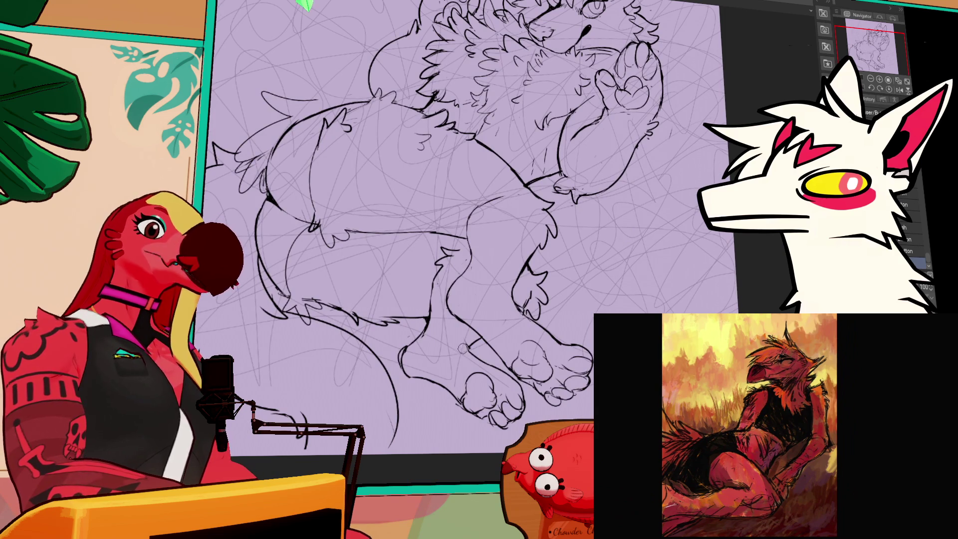
pyautogui.moveTo(652, 230); pyautogui.dragTo(692, 275)
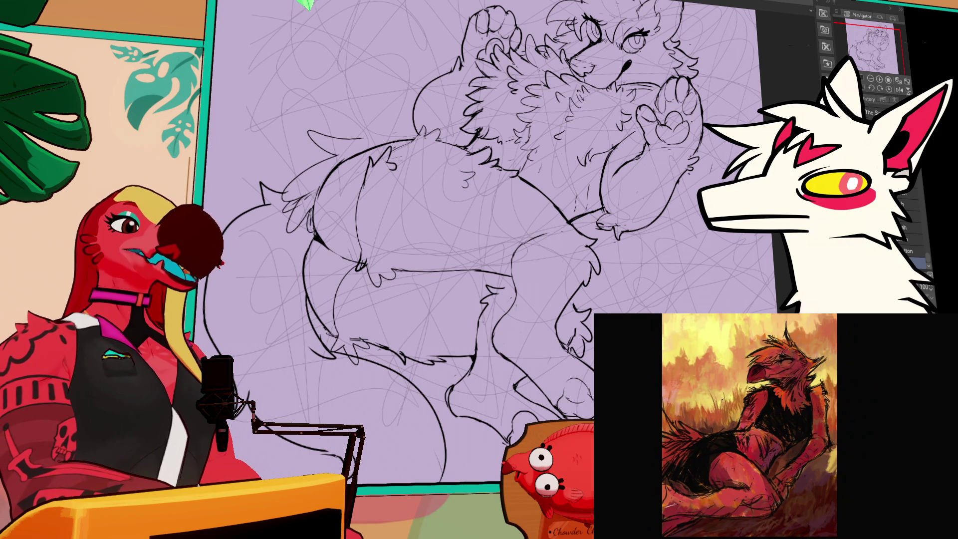
# - Zoom in and pan around the drawing from the head down to the lower body
pyautogui.scroll(3, 508, 270)
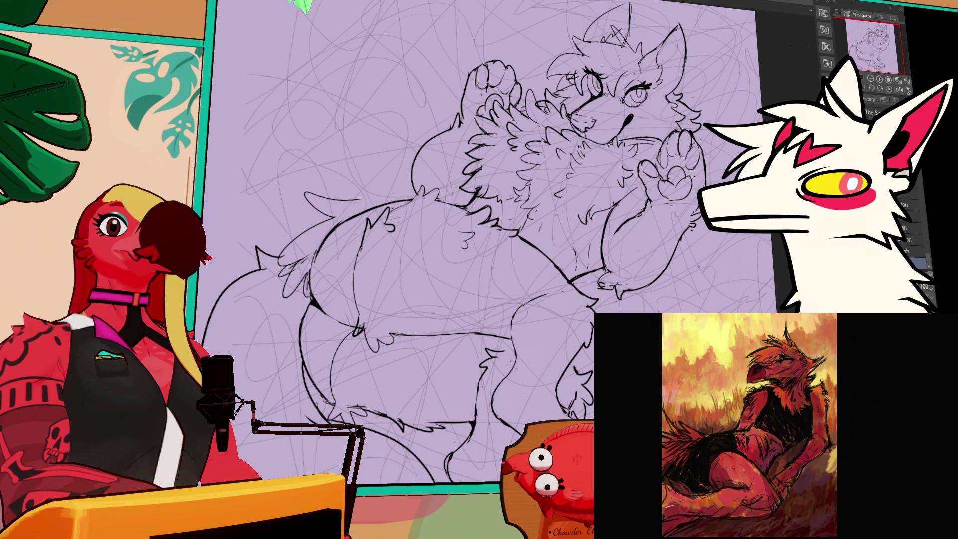
pyautogui.scroll(1, 499, 239)
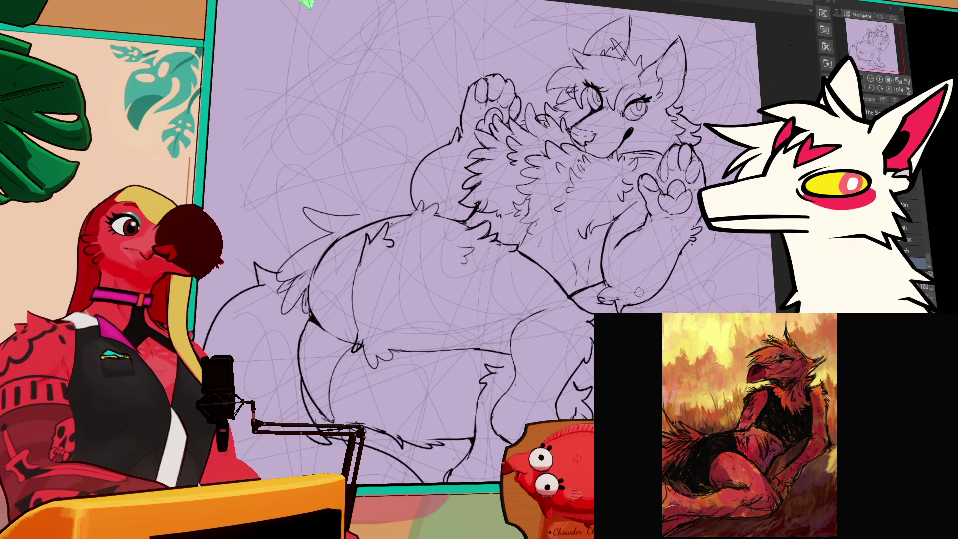
pyautogui.scroll(1, 498, 240)
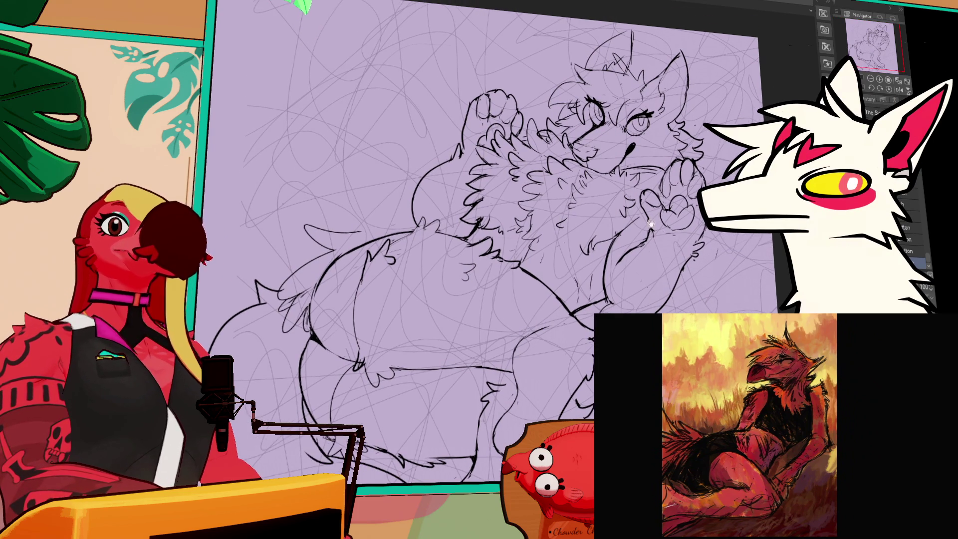
pyautogui.scroll(6, 499, 239)
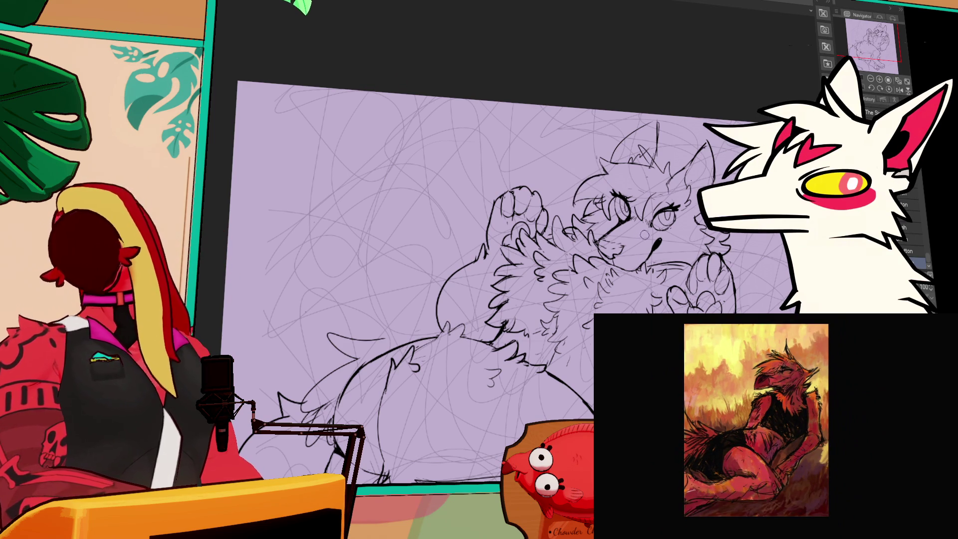
pyautogui.moveTo(692, 271); pyautogui.dragTo(694, 252)
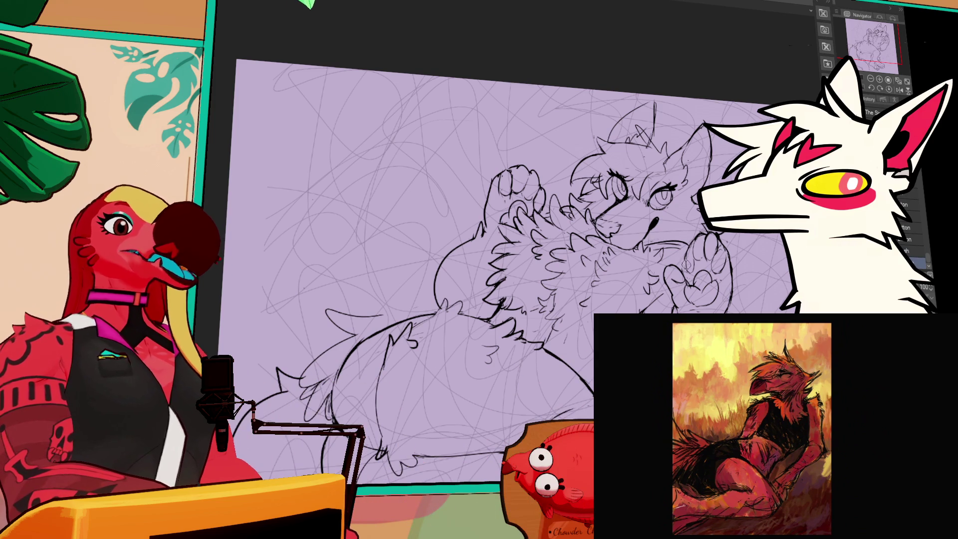
pyautogui.moveTo(506, 260); pyautogui.dragTo(517, 230)
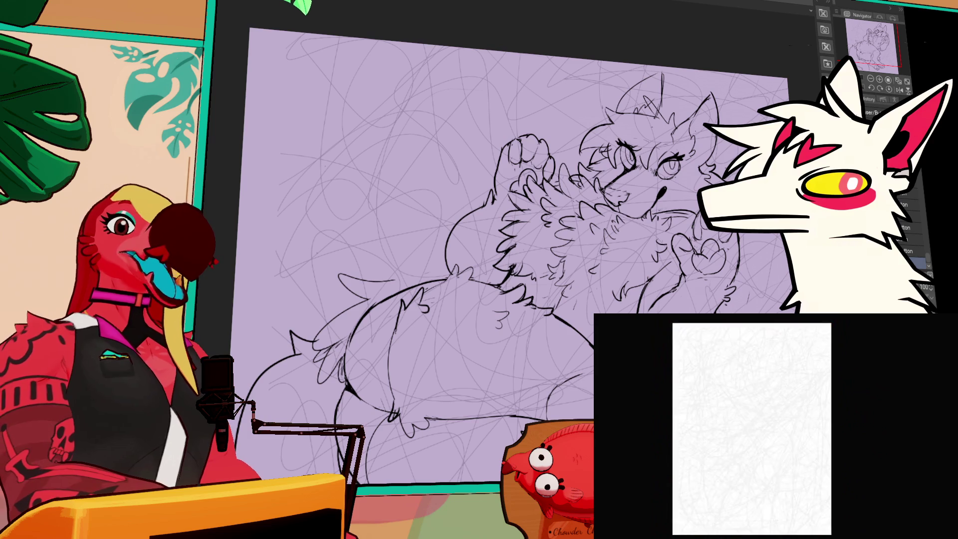
pyautogui.moveTo(702, 289); pyautogui.dragTo(702, 267)
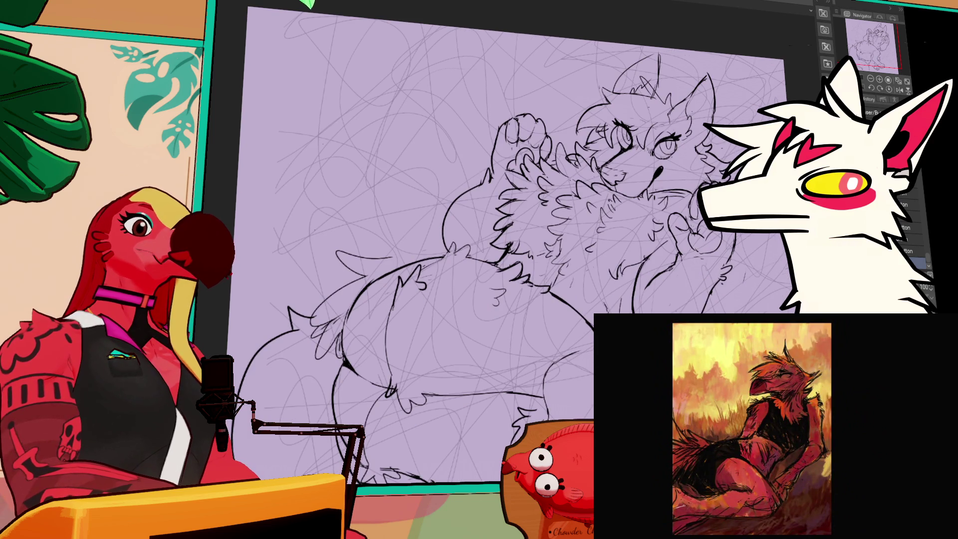
pyautogui.moveTo(709, 401); pyautogui.dragTo(692, 305)
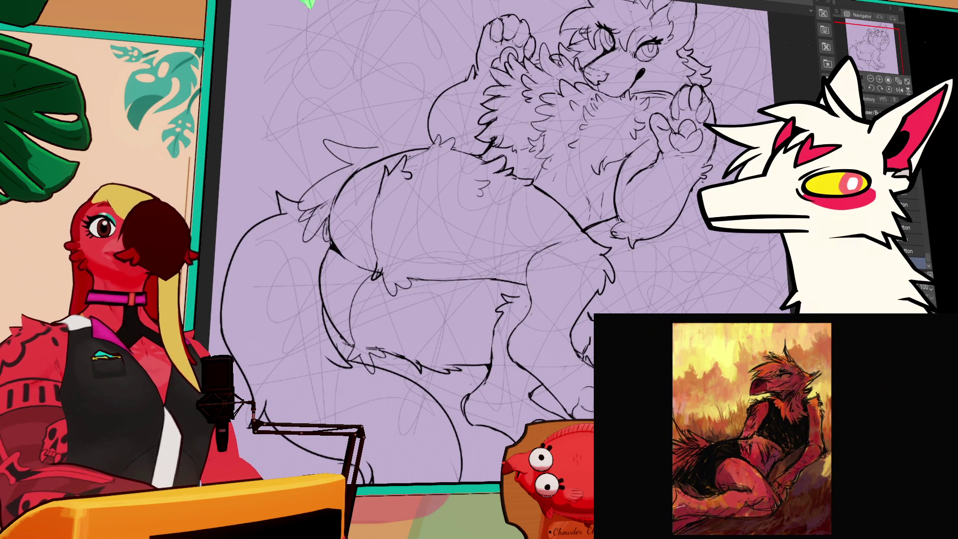
pyautogui.moveTo(681, 283); pyautogui.dragTo(677, 289)
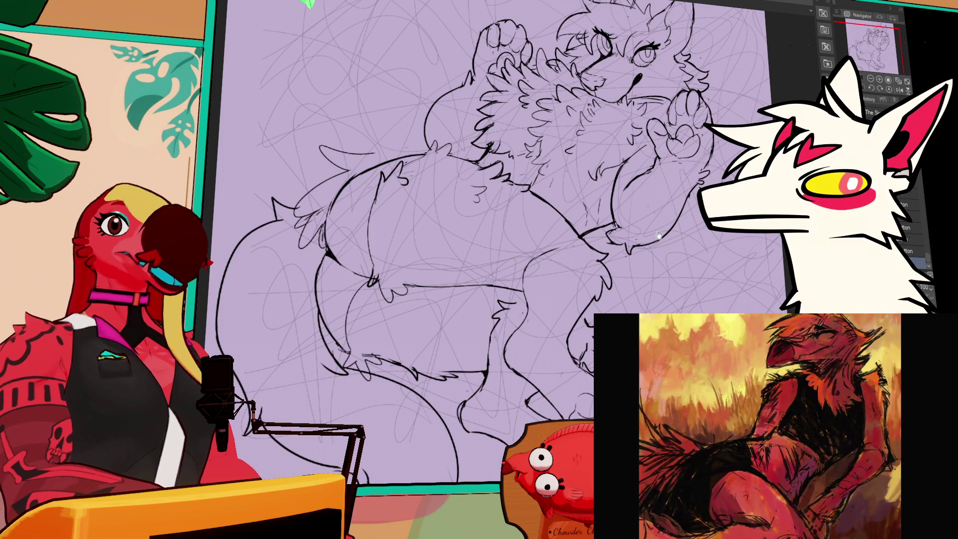
pyautogui.moveTo(649, 239); pyautogui.dragTo(639, 272)
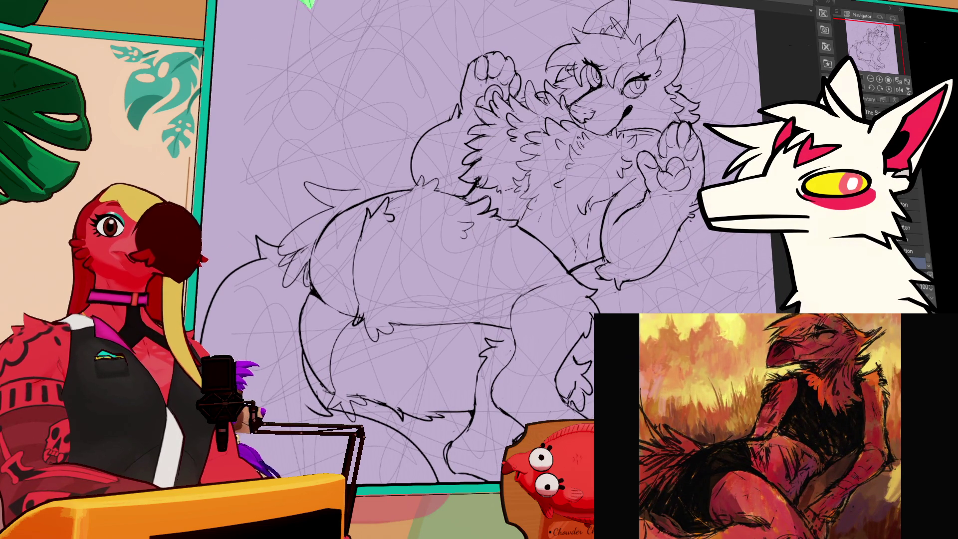
pyautogui.moveTo(690, 275); pyautogui.dragTo(690, 279)
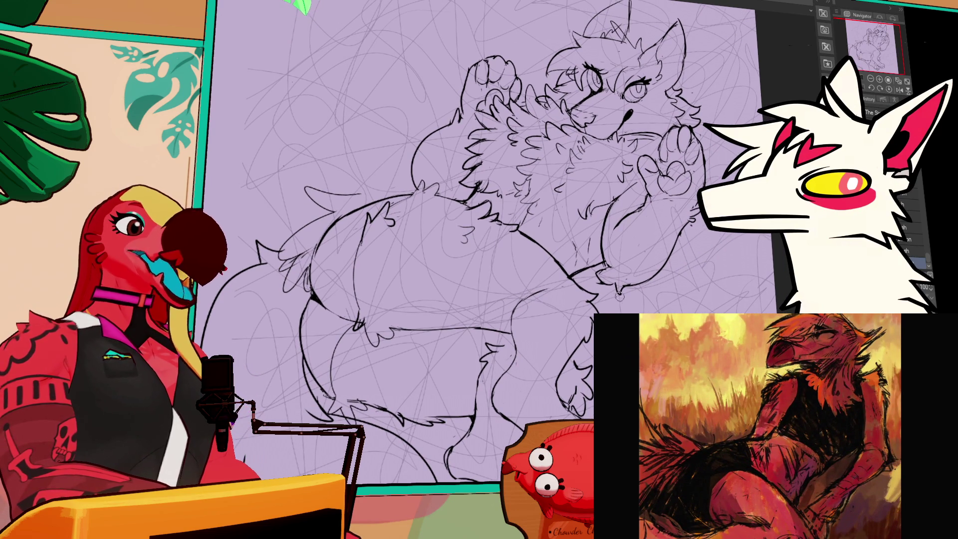
# - Add a short fur stroke atop the head and erase stray marks and the upper-left curl
pyautogui.press('e')
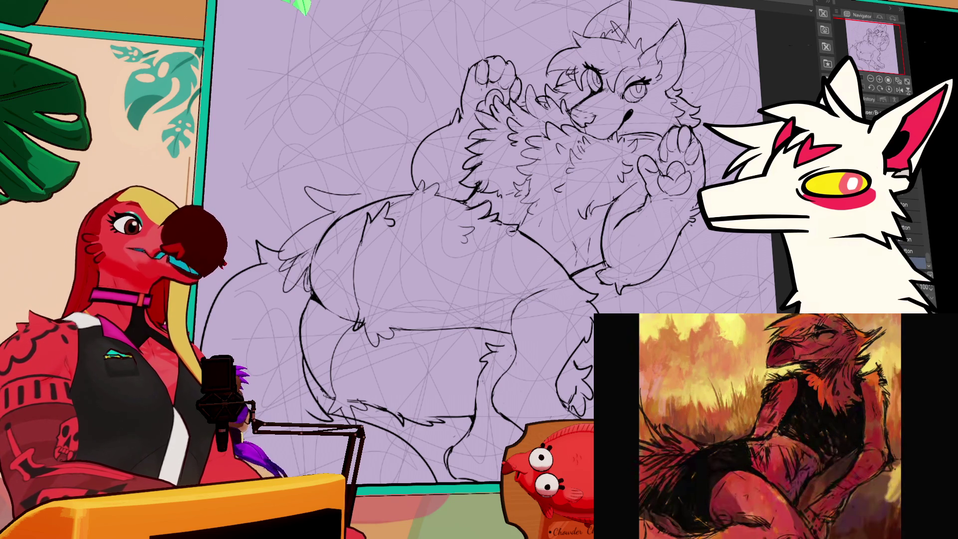
pyautogui.press('b')
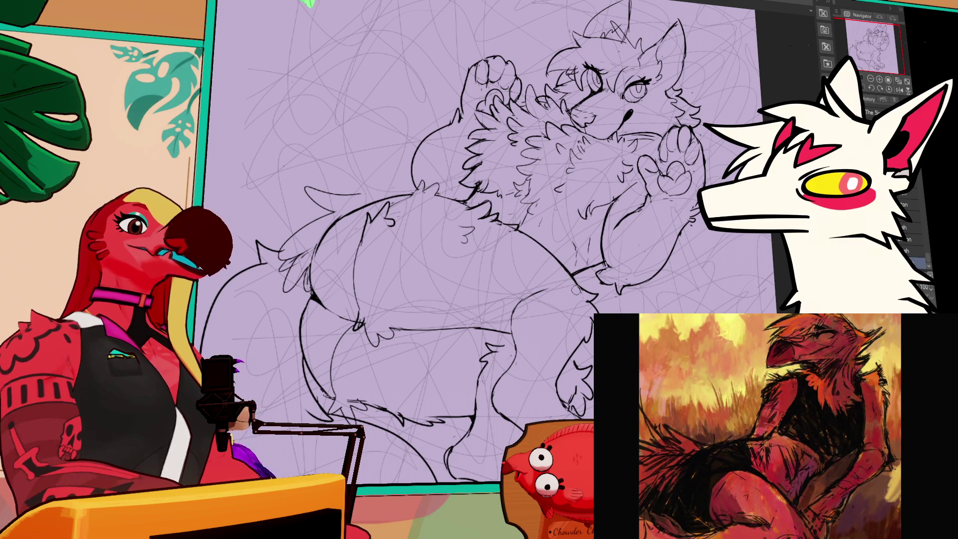
pyautogui.moveTo(569, 279); pyautogui.dragTo(581, 282)
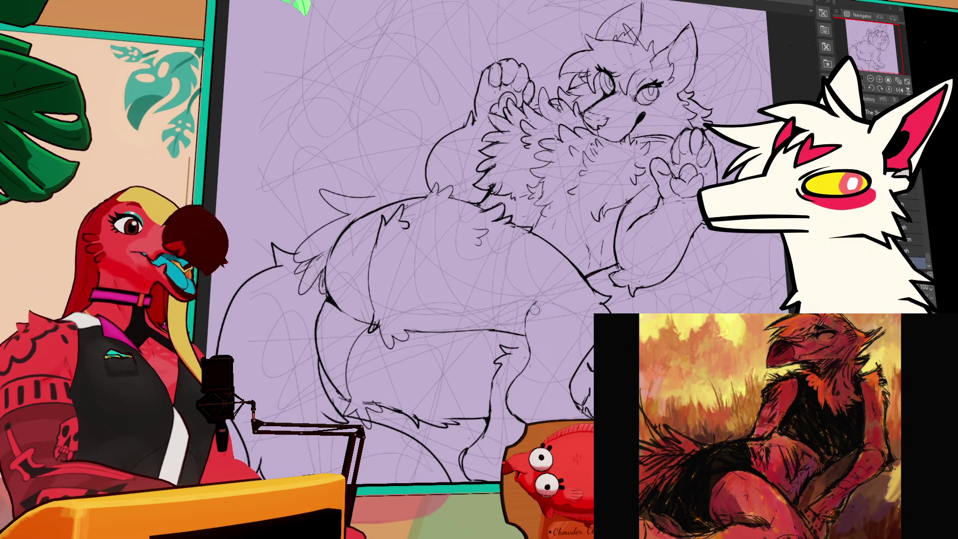
pyautogui.moveTo(538, 307); pyautogui.dragTo(521, 401)
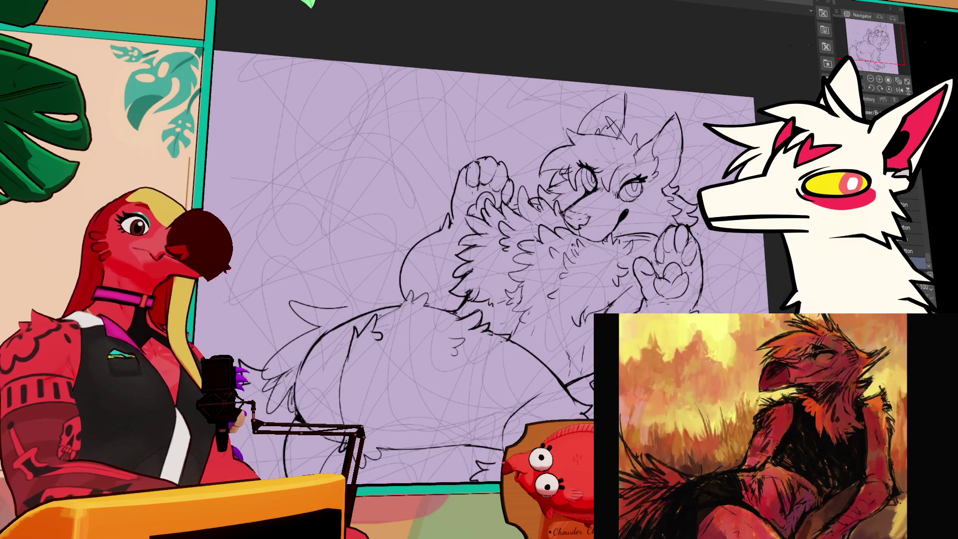
pyautogui.press('b')
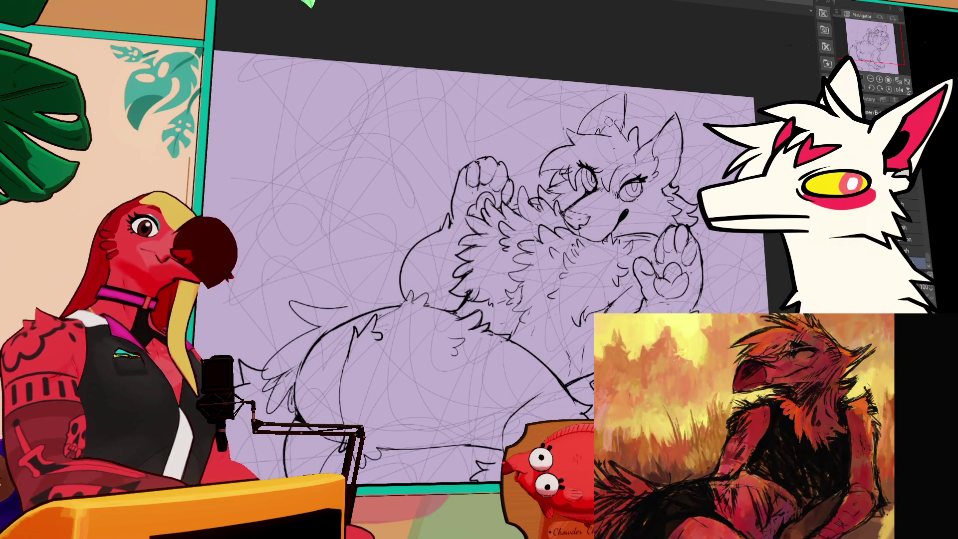
pyautogui.press('p')
pyautogui.moveTo(596, 118)
pyautogui.mouseDown()
pyautogui.moveTo(616, 144)
pyautogui.moveTo(561, 128)
pyautogui.moveTo(587, 156)
pyautogui.moveTo(579, 167)
pyautogui.moveTo(586, 154)
pyautogui.mouseUp()
pyautogui.press('e')
pyautogui.press('p')
pyautogui.press('e')
pyautogui.press('e')
pyautogui.press('e')
# - Review the whole character and clear away the scribbled sketch lines behind the lineart
pyautogui.scroll(-3, 601, 301)
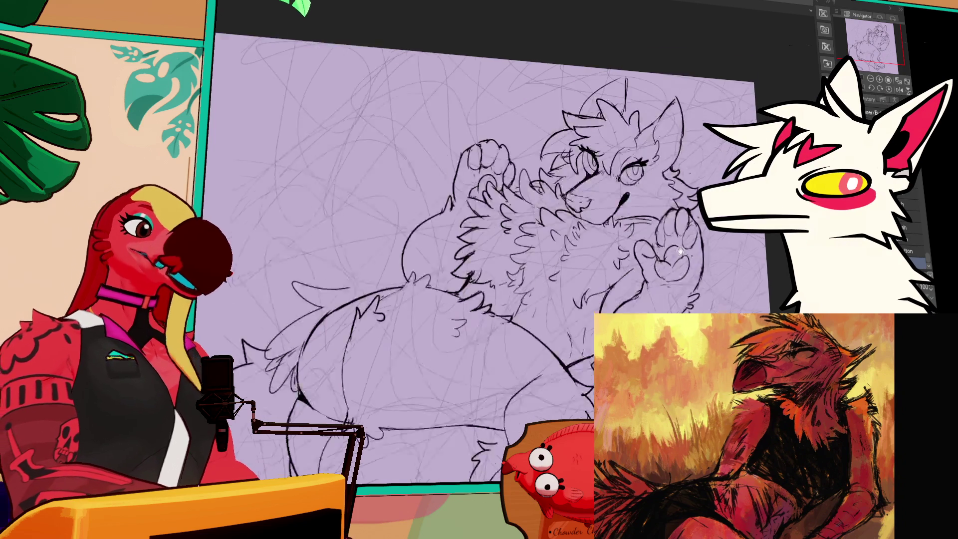
pyautogui.scroll(-1, 601, 300)
pyautogui.scroll(1, 502, 269)
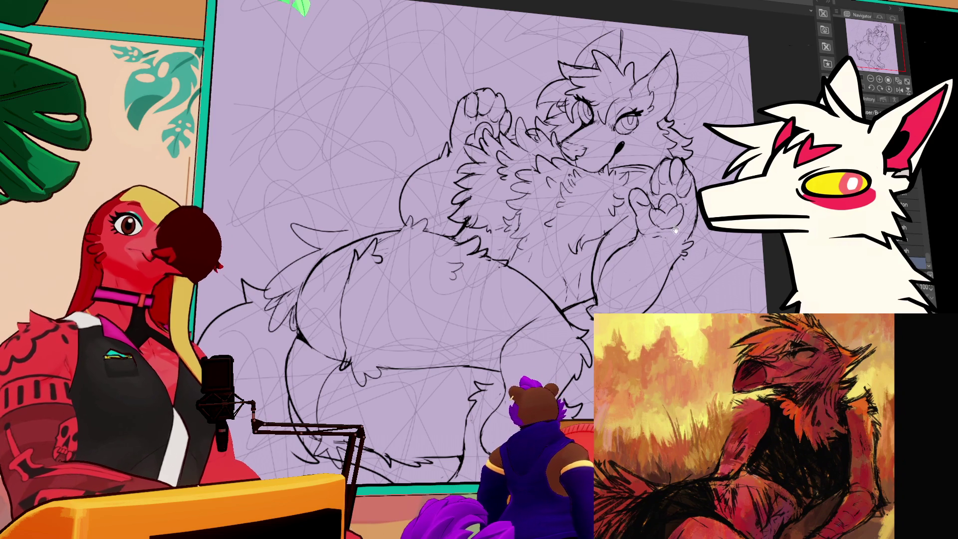
pyautogui.moveTo(674, 228); pyautogui.dragTo(683, 246)
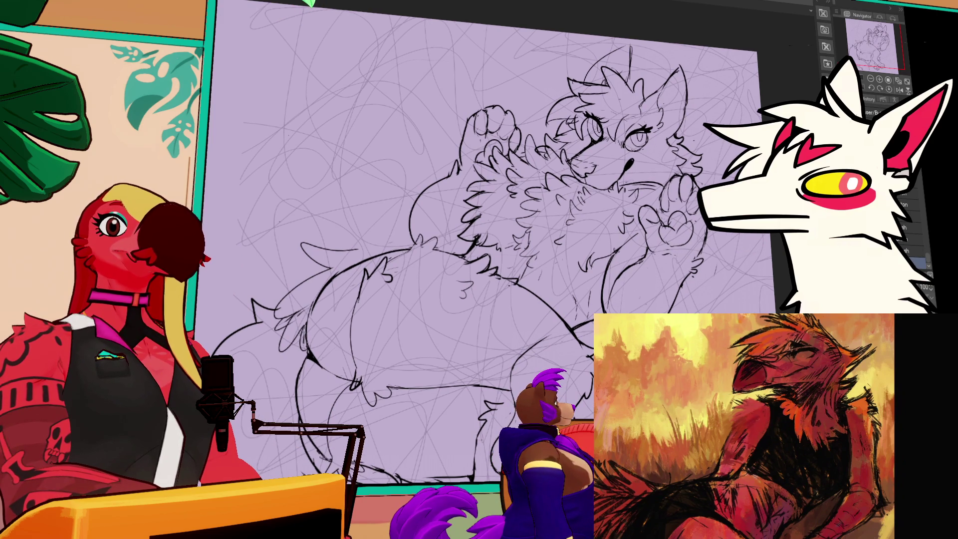
pyautogui.scroll(-1, 499, 239)
pyautogui.moveTo(652, 341)
pyautogui.mouseDown()
pyautogui.moveTo(642, 273)
pyautogui.moveTo(640, 328)
pyautogui.mouseUp()
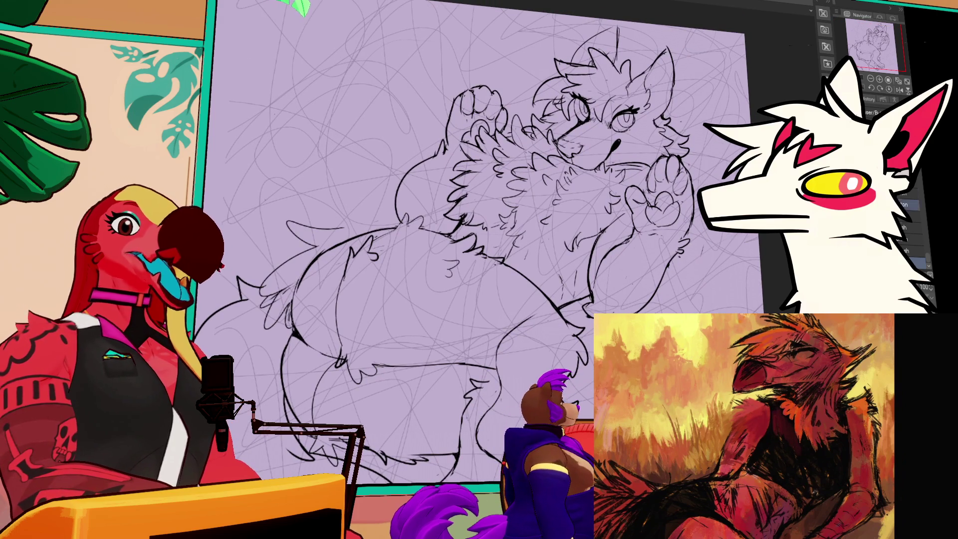
pyautogui.press('Delete')
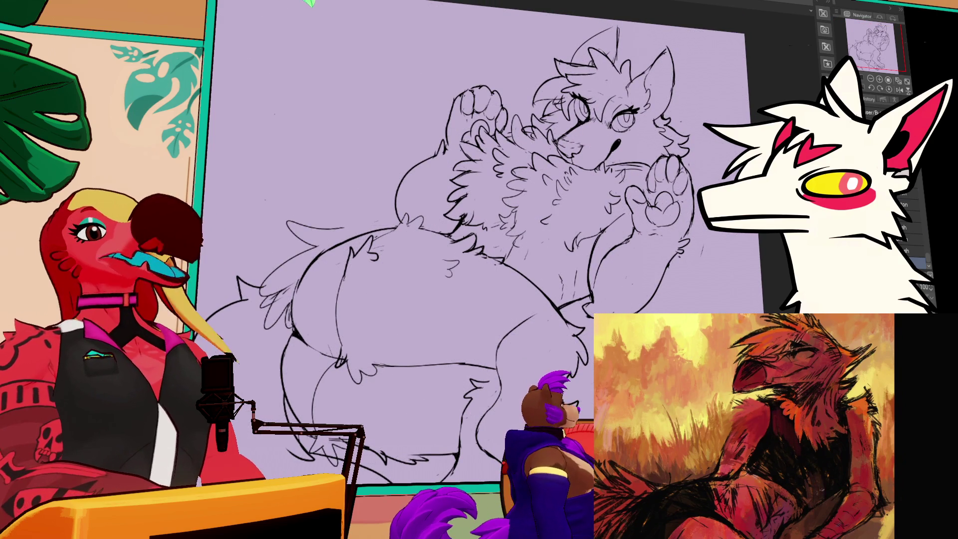
# - Lasso the right eye, transform it and commit, then deselect and zoom in
pyautogui.moveTo(633, 132)
pyautogui.mouseDown()
pyautogui.moveTo(616, 134)
pyautogui.moveTo(605, 107)
pyautogui.moveTo(638, 113)
pyautogui.moveTo(634, 131)
pyautogui.mouseUp()
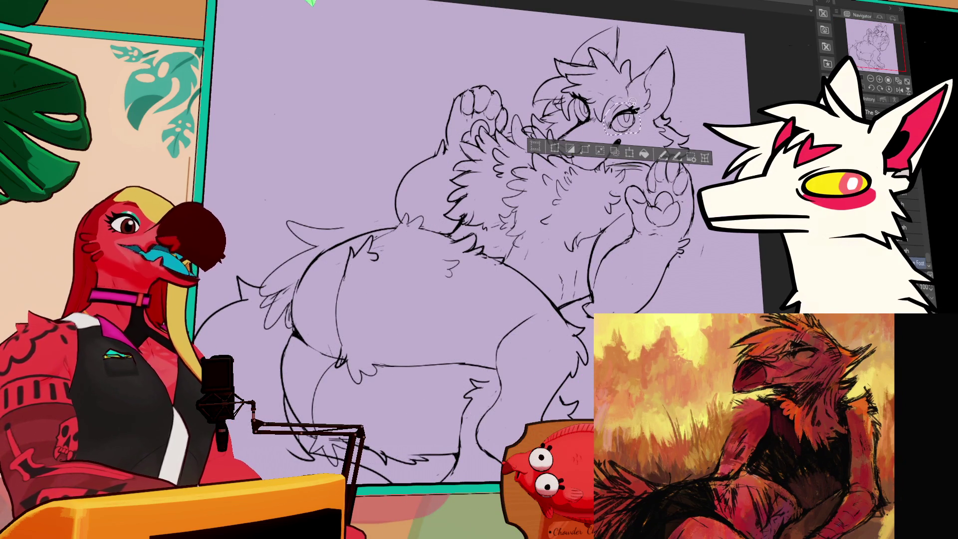
pyautogui.click(629, 152)
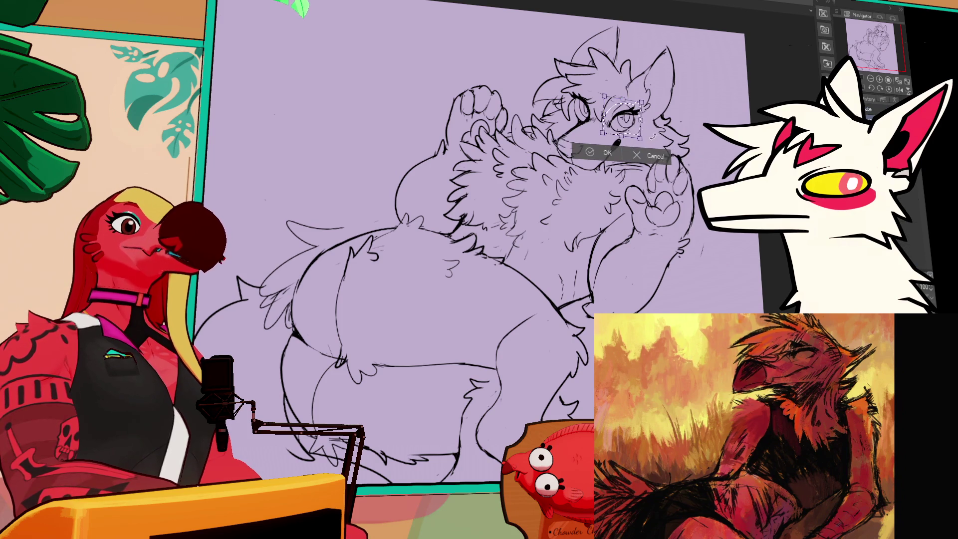
pyautogui.press('Return')
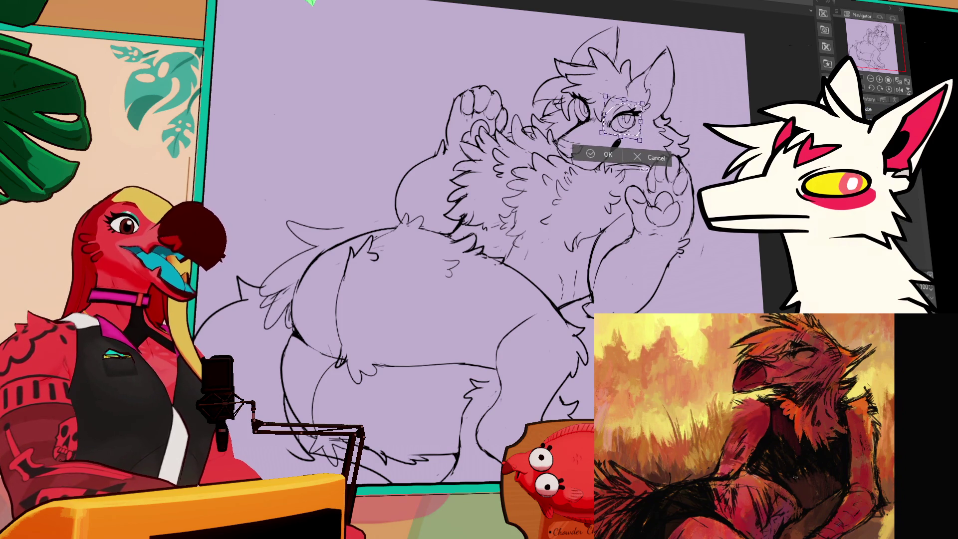
pyautogui.hotkey('ctrl', 'd')
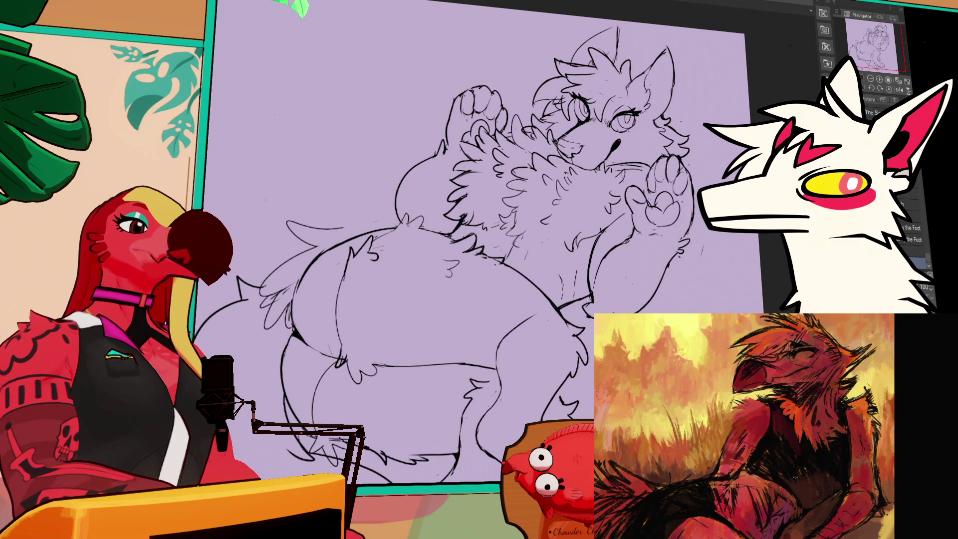
pyautogui.moveTo(733, 257)
pyautogui.mouseDown()
pyautogui.moveTo(726, 244)
pyautogui.moveTo(714, 247)
pyautogui.mouseUp()
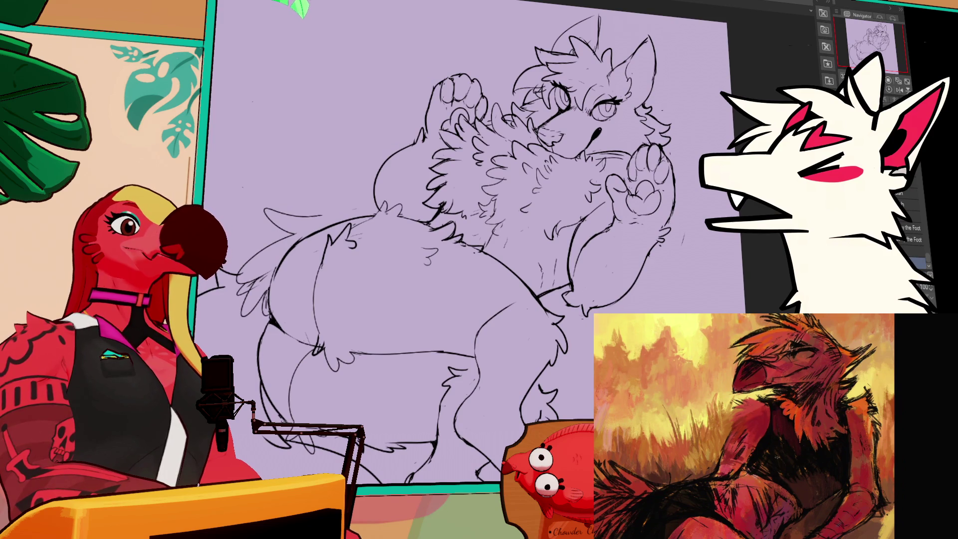
pyautogui.scroll(3, 499, 225)
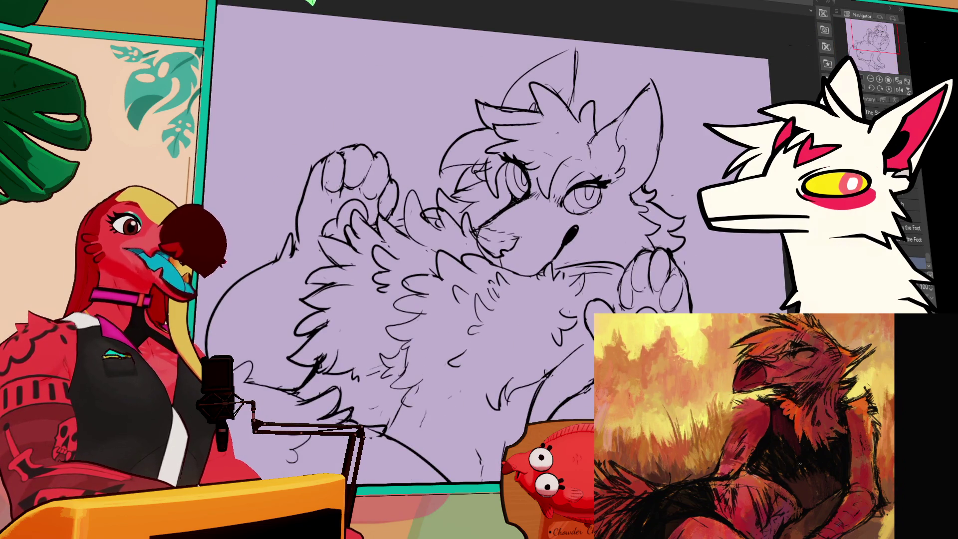
# - Lasso both open eyes, compare with and without them, then delete them and deselect
pyautogui.moveTo(597, 170)
pyautogui.mouseDown()
pyautogui.moveTo(612, 199)
pyautogui.moveTo(552, 192)
pyautogui.moveTo(569, 167)
pyautogui.mouseUp()
pyautogui.moveTo(514, 197)
pyautogui.mouseDown()
pyautogui.moveTo(523, 143)
pyautogui.moveTo(529, 201)
pyautogui.mouseUp()
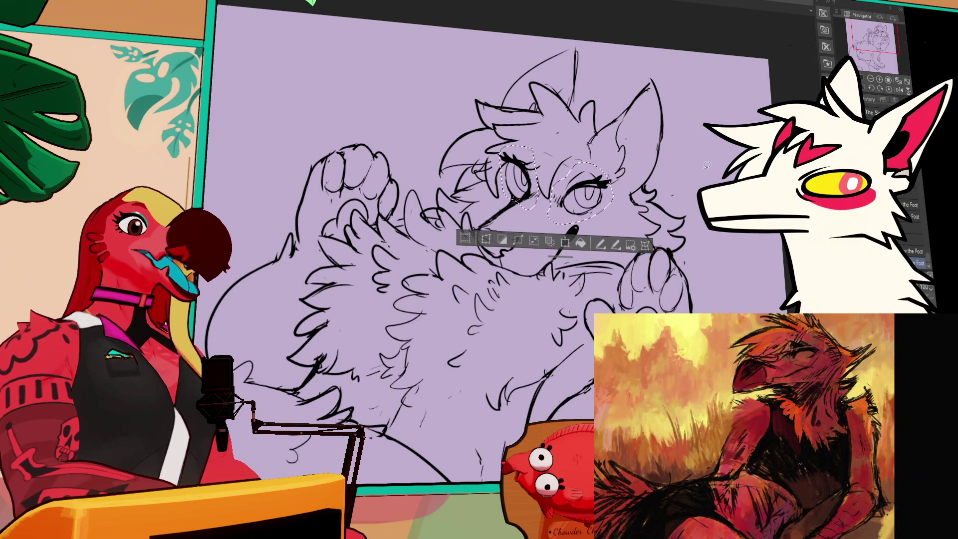
pyautogui.hotkey('ctrl', 'z')
pyautogui.hotkey('ctrl', 'y')
pyautogui.hotkey('ctrl', 'z')
pyautogui.press('Delete')
pyautogui.hotkey('ctrl', 'd')
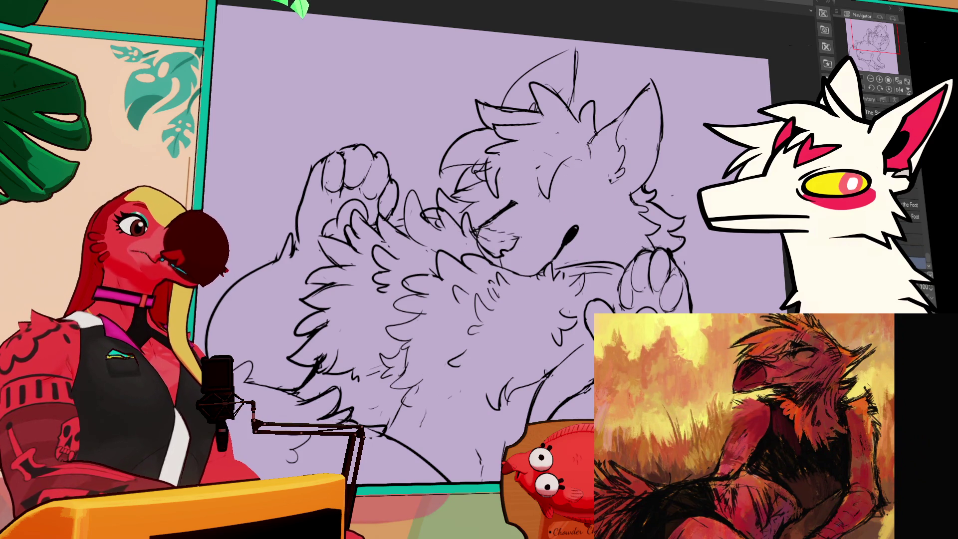
# - Undo a trial closed-eye line, then lasso the head and shift it slightly right
pyautogui.moveTo(562, 200); pyautogui.dragTo(613, 192)
pyautogui.hotkey('ctrl', 'z')
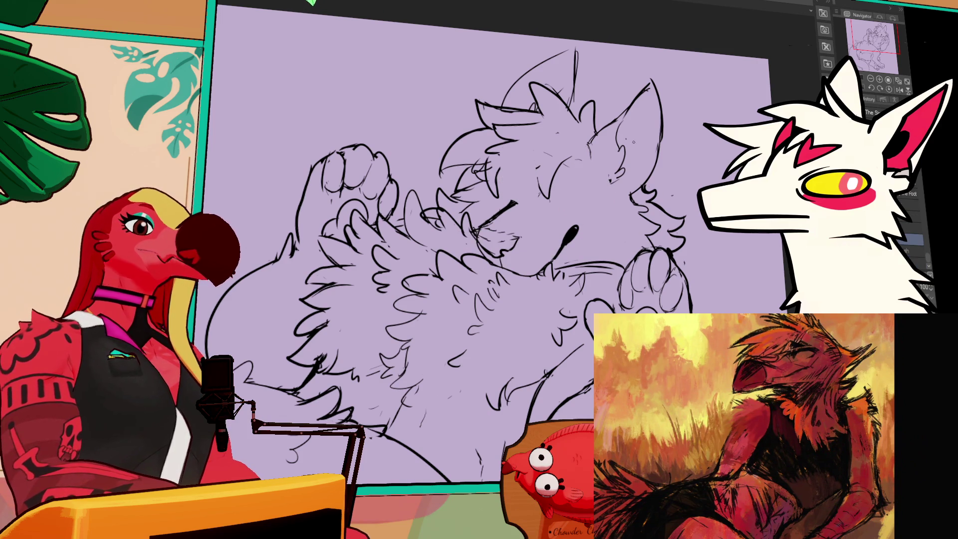
pyautogui.moveTo(519, 180)
pyautogui.mouseDown()
pyautogui.moveTo(463, 182)
pyautogui.moveTo(673, 63)
pyautogui.moveTo(642, 193)
pyautogui.moveTo(555, 206)
pyautogui.mouseUp()
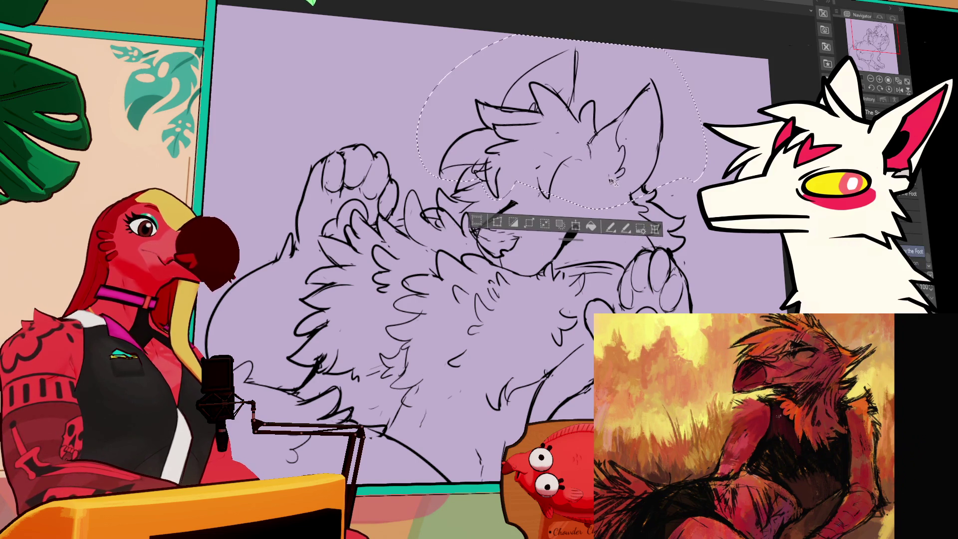
pyautogui.moveTo(635, 177); pyautogui.dragTo(647, 171)
pyautogui.hotkey('ctrl', 'd')
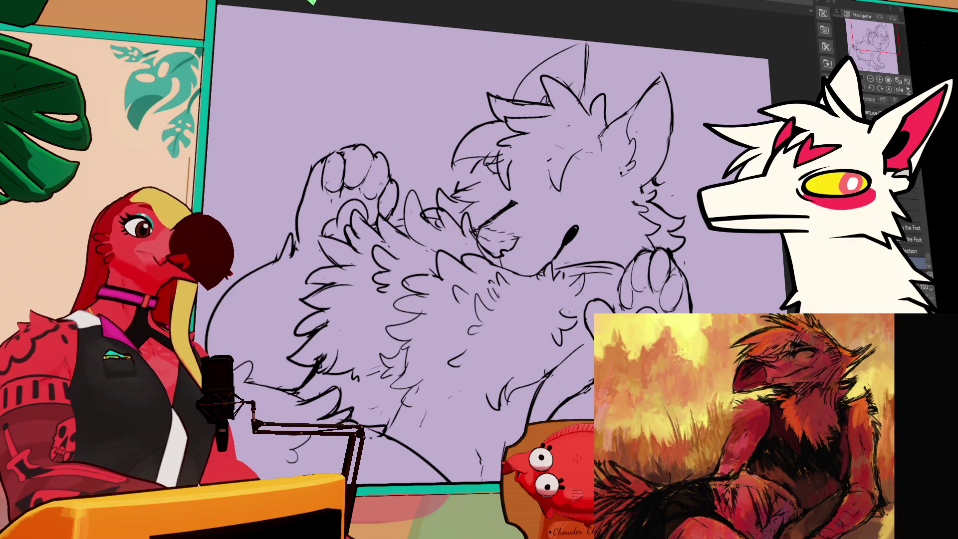
pyautogui.moveTo(332, 147); pyautogui.dragTo(345, 147)
# - Redraw the raised left paw's top outline and ink four black claws on its toes
pyautogui.hotkey('ctrl', 'z')
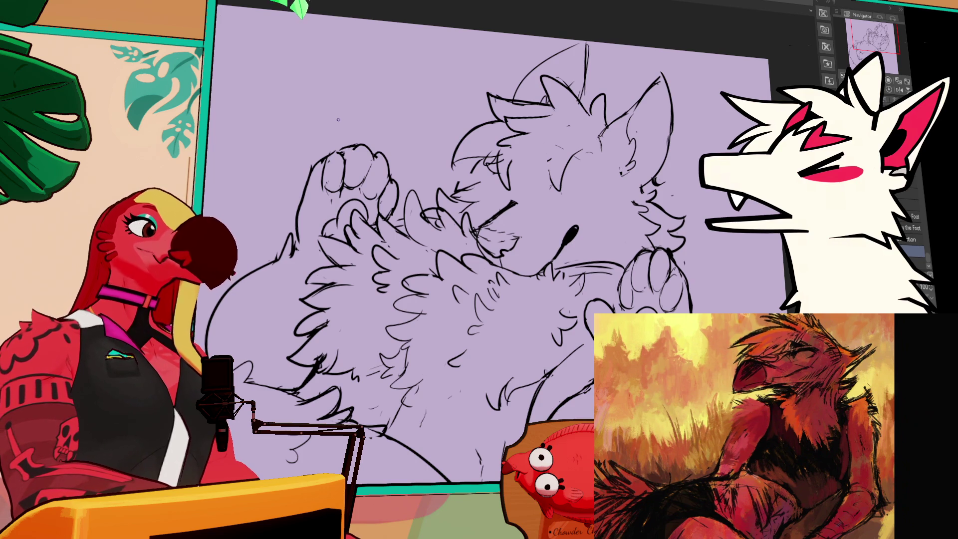
pyautogui.moveTo(338, 120)
pyautogui.mouseDown()
pyautogui.moveTo(418, 124)
pyautogui.moveTo(470, 169)
pyautogui.moveTo(483, 165)
pyautogui.moveTo(493, 182)
pyautogui.moveTo(516, 185)
pyautogui.mouseUp()
pyautogui.hotkey('ctrl', 'z')
pyautogui.hotkey('ctrl', 'z')
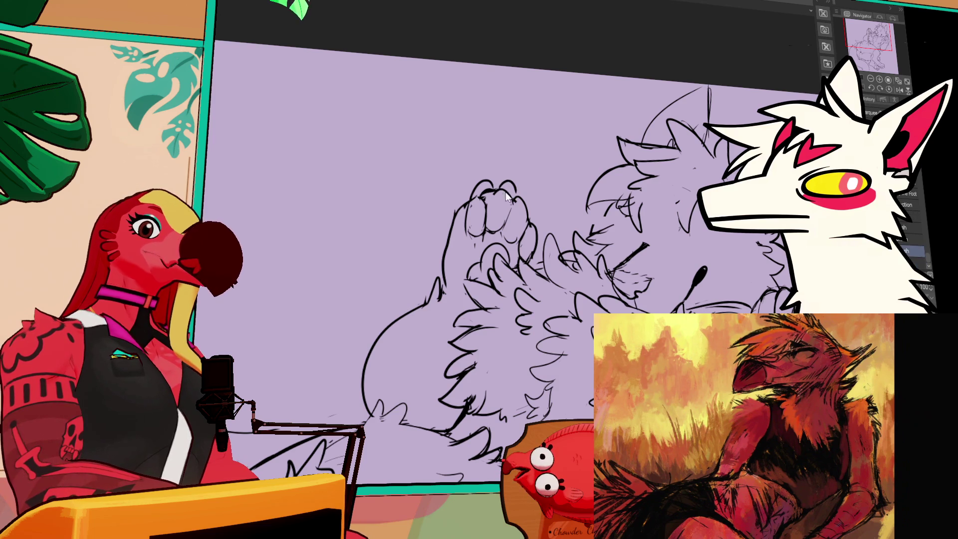
pyautogui.moveTo(520, 197)
pyautogui.mouseDown()
pyautogui.moveTo(539, 199)
pyautogui.moveTo(538, 213)
pyautogui.mouseUp()
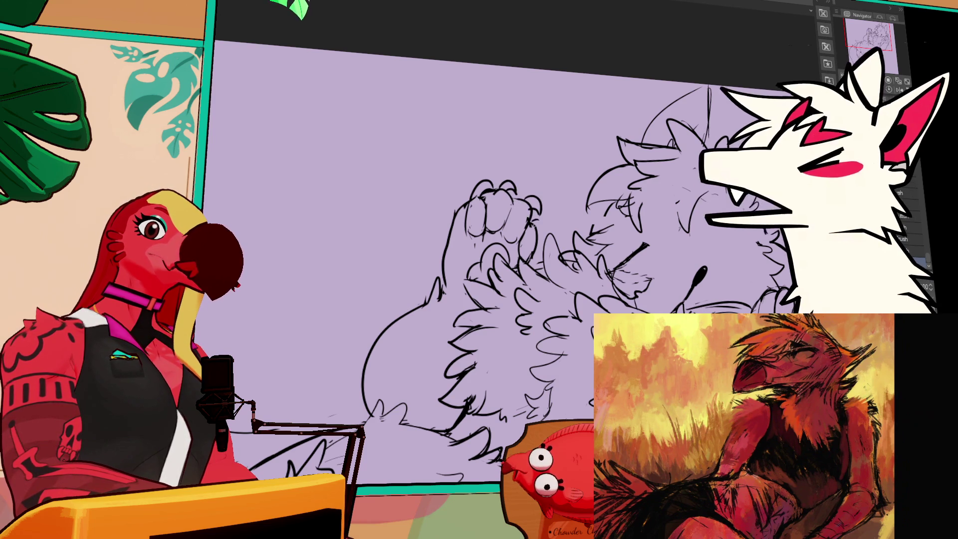
pyautogui.hotkey('ctrl', 'z')
pyautogui.hotkey('ctrl', 'z')
pyautogui.hotkey('ctrl', 'z')
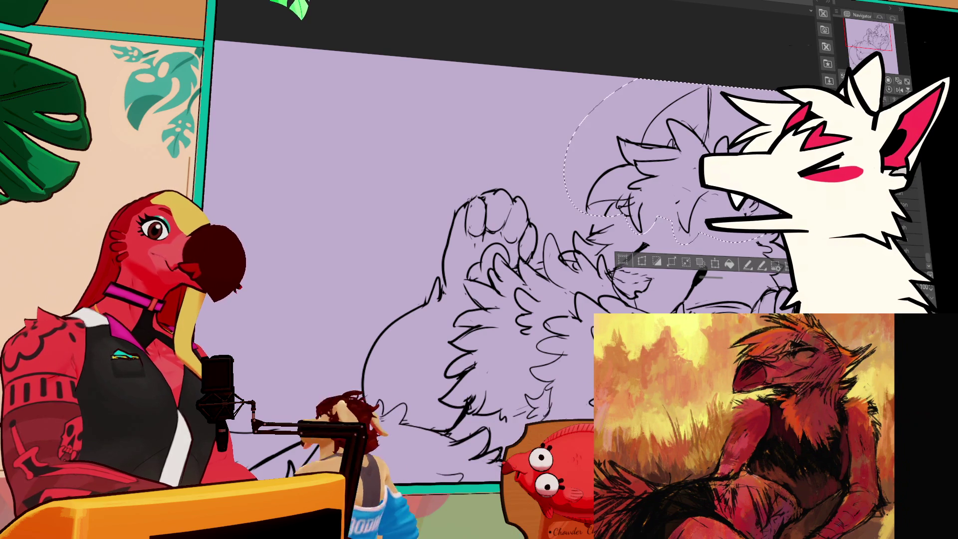
pyautogui.moveTo(481, 185)
pyautogui.mouseDown()
pyautogui.moveTo(479, 197)
pyautogui.moveTo(501, 188)
pyautogui.moveTo(521, 198)
pyautogui.moveTo(536, 227)
pyautogui.mouseUp()
pyautogui.hotkey('ctrl', 'z')
pyautogui.moveTo(734, 295)
pyautogui.mouseDown()
pyautogui.moveTo(701, 243)
pyautogui.moveTo(706, 220)
pyautogui.mouseUp()
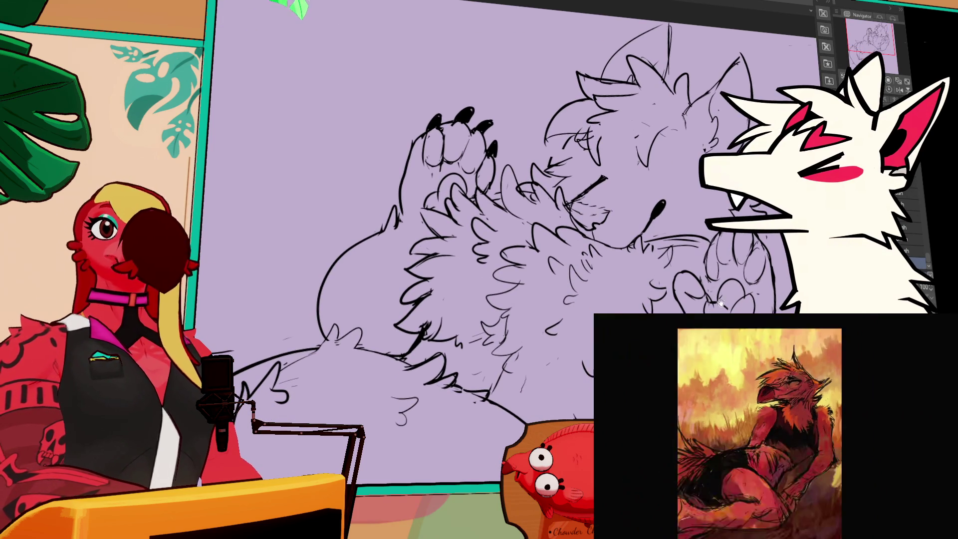
# - Switch to another brush and redraw the nose as a thinner line
pyautogui.moveTo(720, 304); pyautogui.dragTo(702, 291)
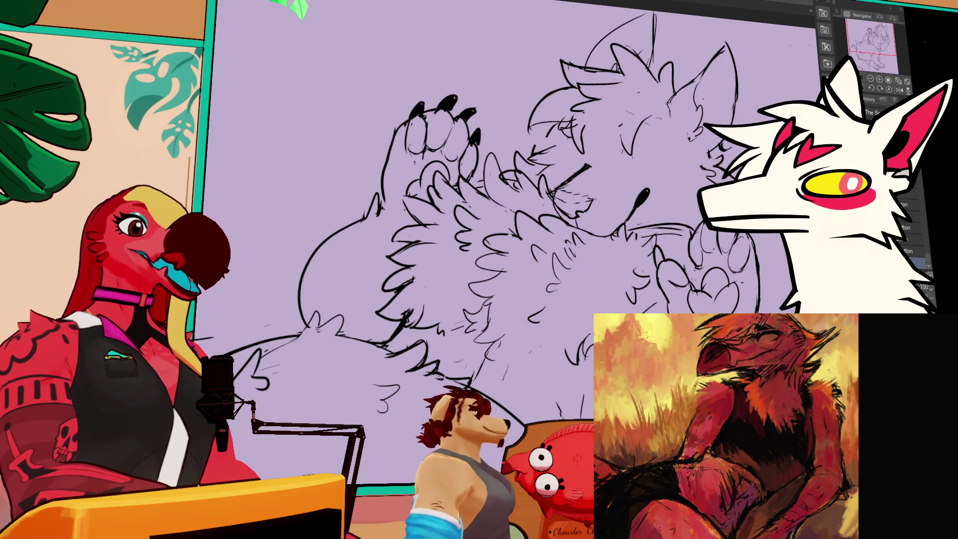
pyautogui.press('b')
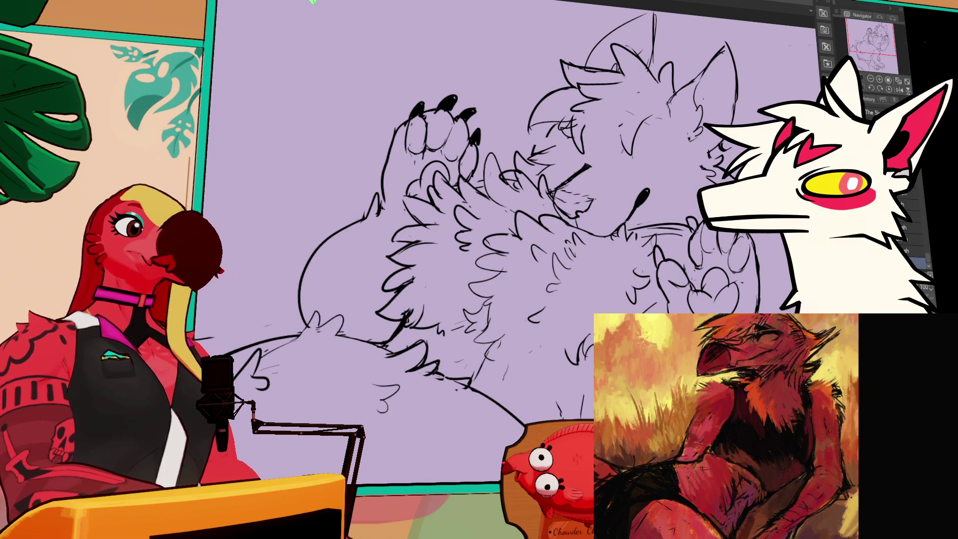
pyautogui.moveTo(647, 181); pyautogui.dragTo(653, 191)
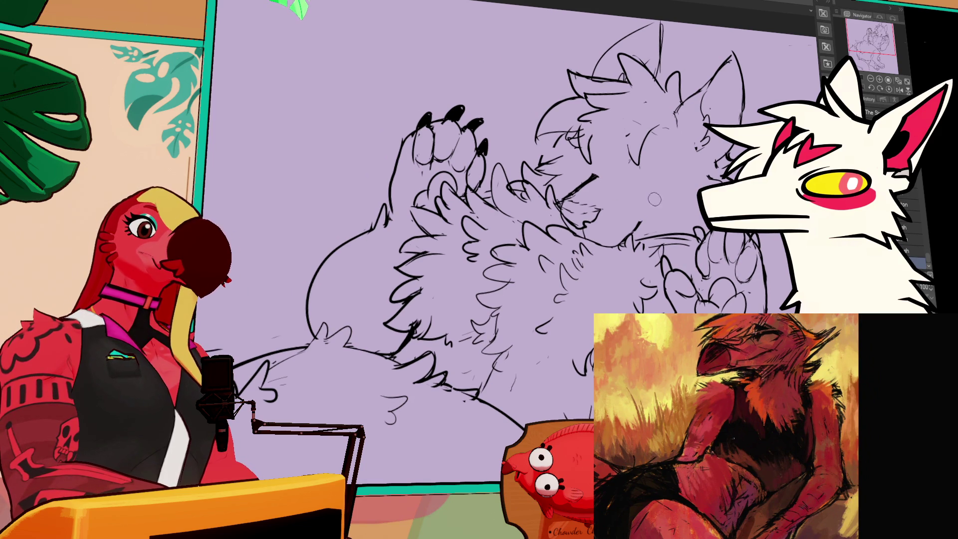
pyautogui.moveTo(632, 226); pyautogui.dragTo(665, 198)
pyautogui.hotkey('ctrl', 'z')
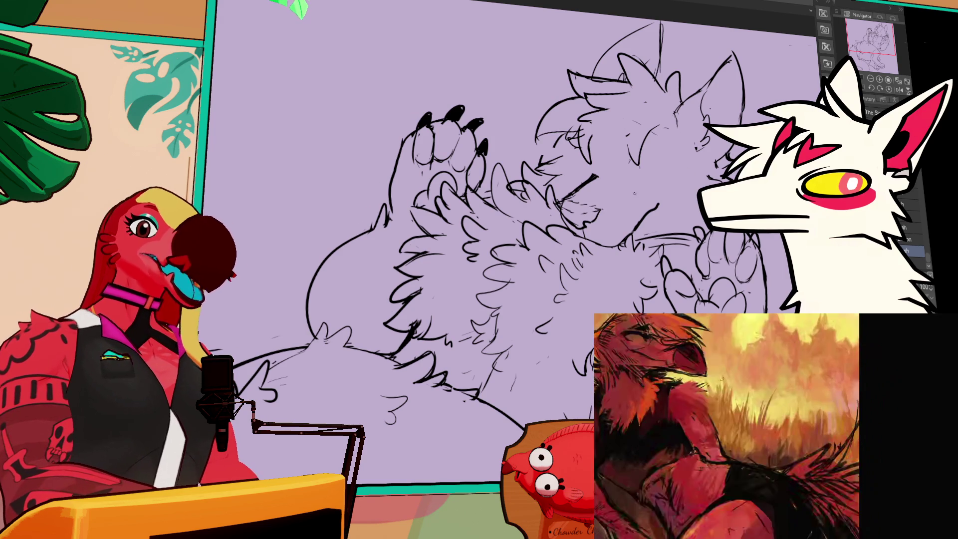
# - Draw an oval eye, reshape it into a pointed eye, and add cheek strokes
pyautogui.press('e')
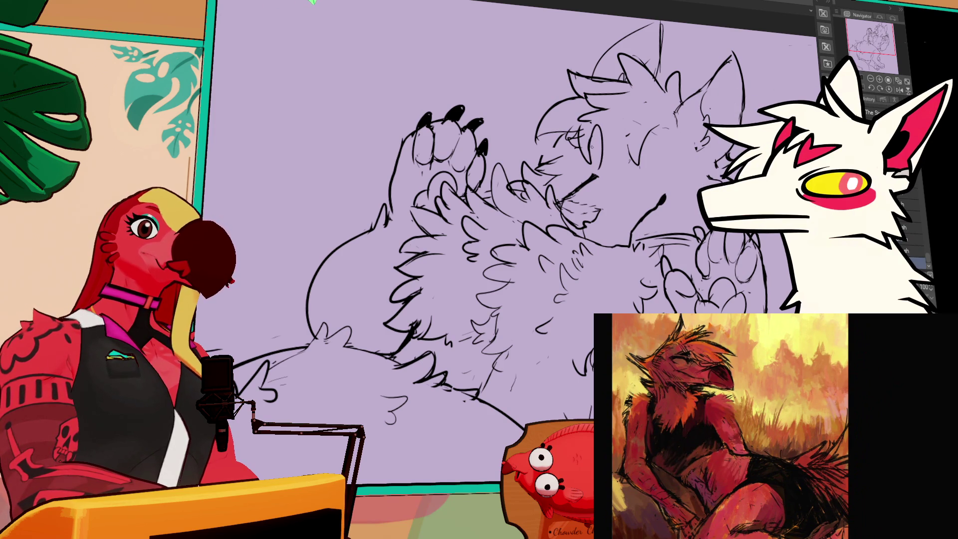
pyautogui.moveTo(683, 152)
pyautogui.mouseDown()
pyautogui.moveTo(648, 170)
pyautogui.moveTo(678, 181)
pyautogui.moveTo(687, 210)
pyautogui.moveTo(684, 180)
pyautogui.mouseUp()
pyautogui.moveTo(601, 141); pyautogui.dragTo(599, 177)
pyautogui.moveTo(663, 165)
pyautogui.mouseDown()
pyautogui.moveTo(647, 185)
pyautogui.moveTo(694, 166)
pyautogui.mouseUp()
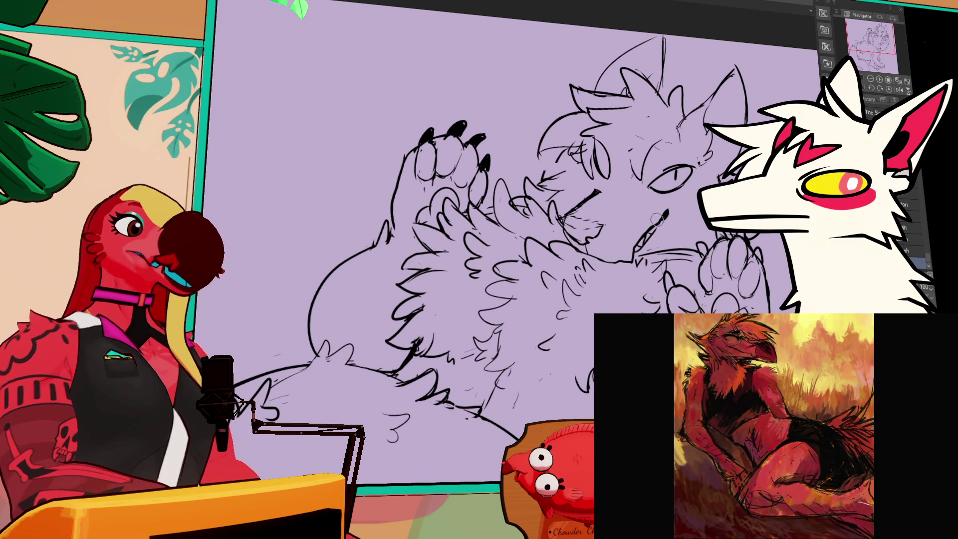
# - Select the layer above and set up the pen sub-tool, zooming in on the eye
pyautogui.press('e')
pyautogui.press('p')
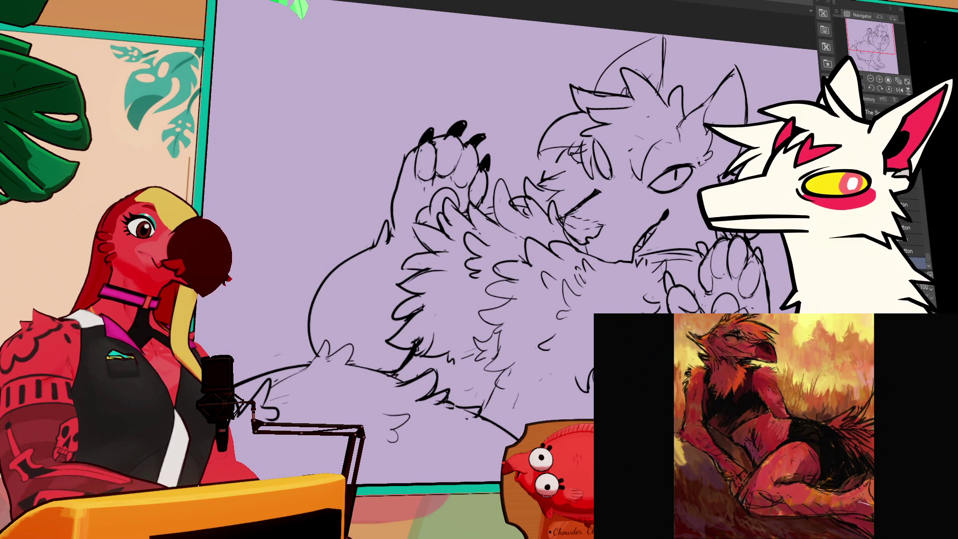
pyautogui.hotkey('alt', ']')
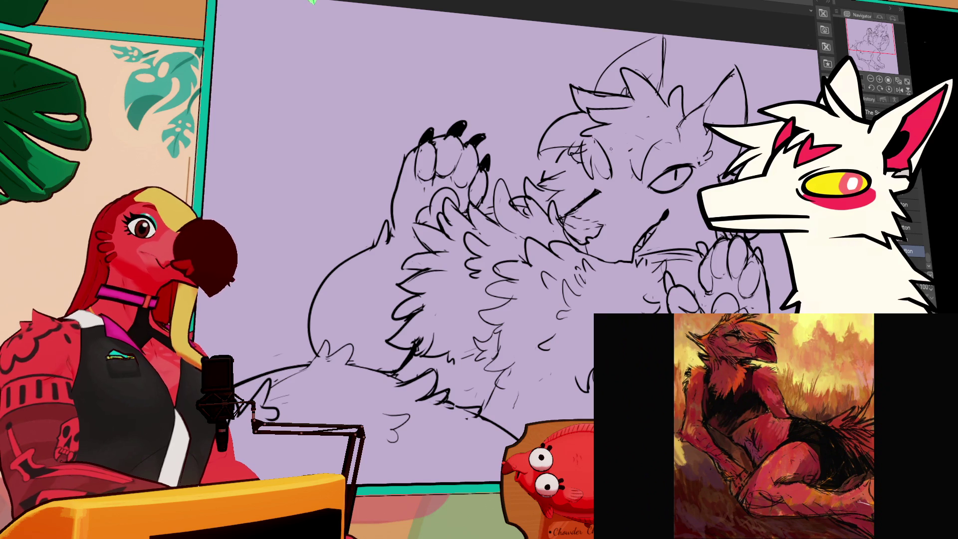
pyautogui.press('b')
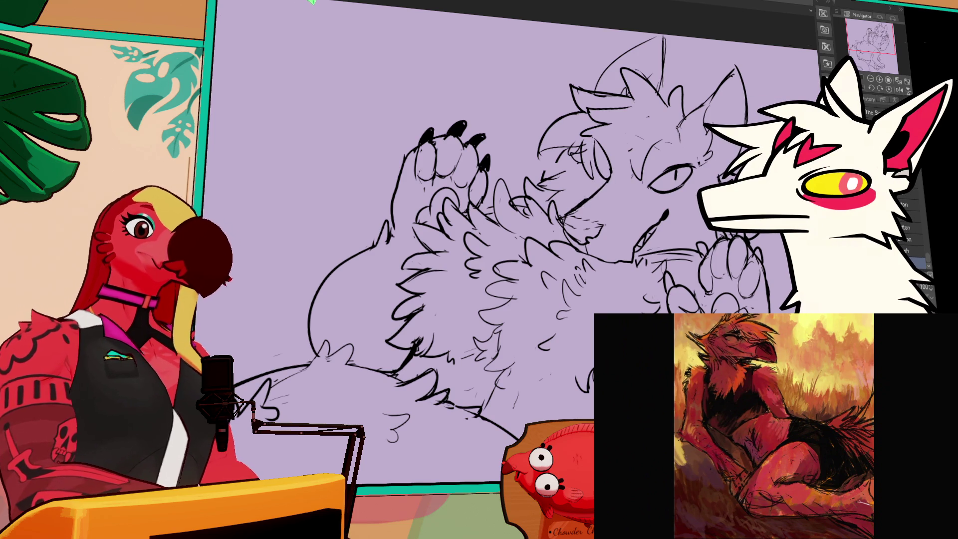
pyautogui.scroll(1, 499, 225)
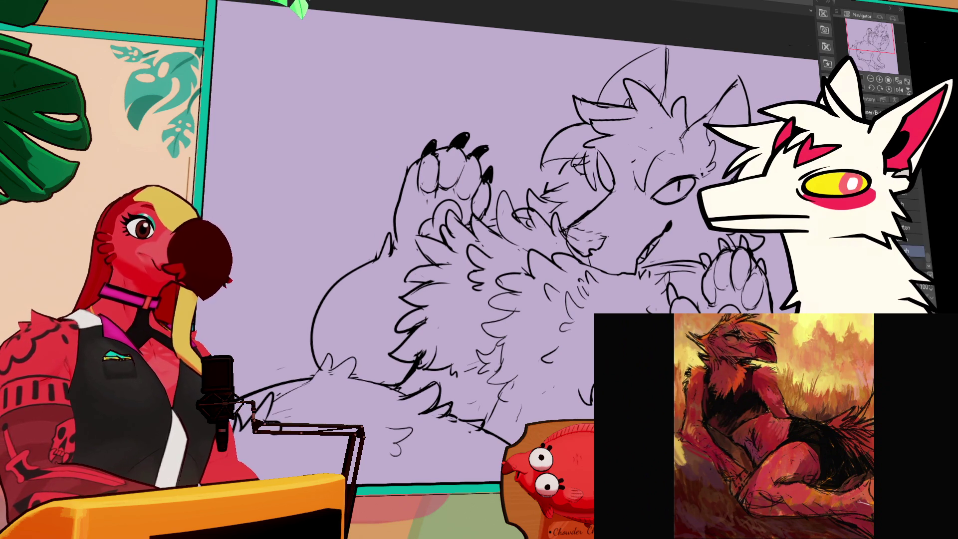
pyautogui.press('b')
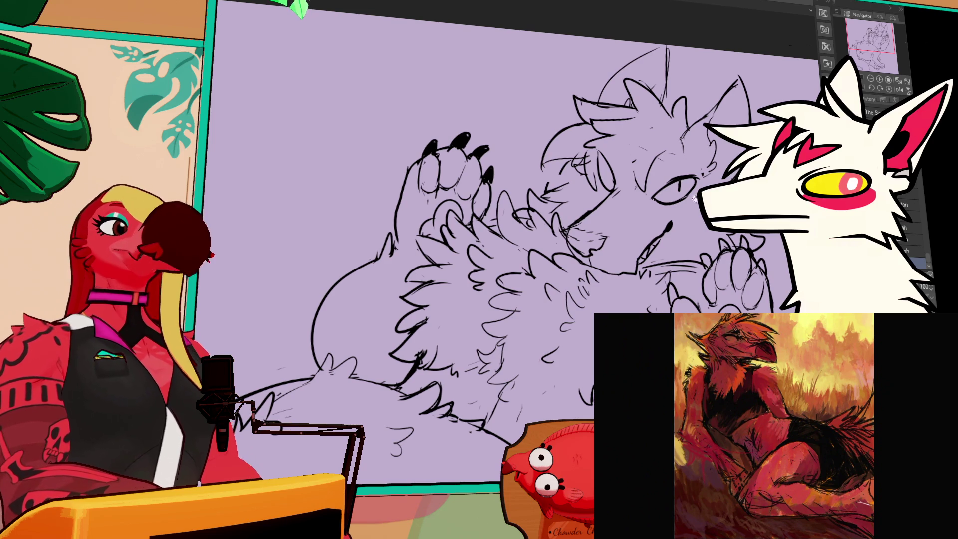
pyautogui.scroll(1, 618, 164)
pyautogui.press('e')
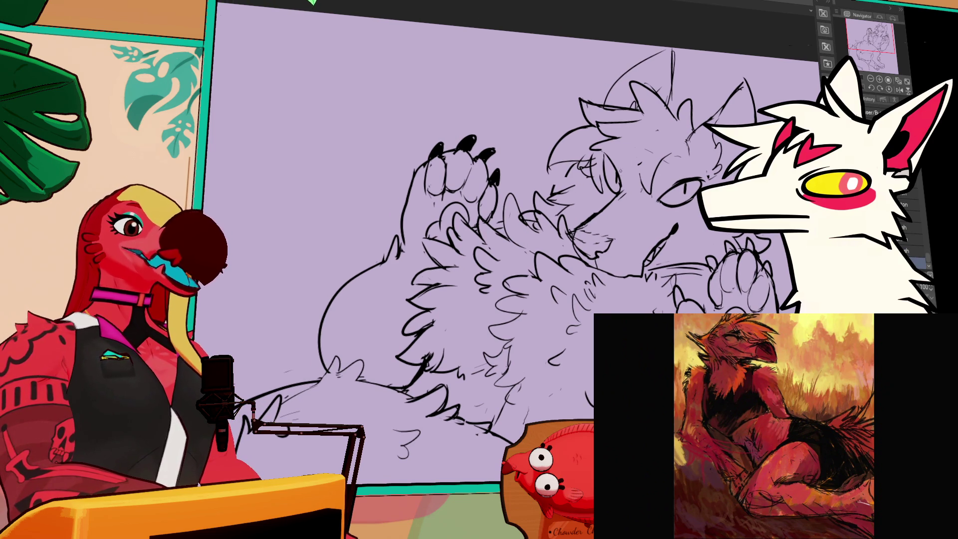
pyautogui.scroll(2, 518, 229)
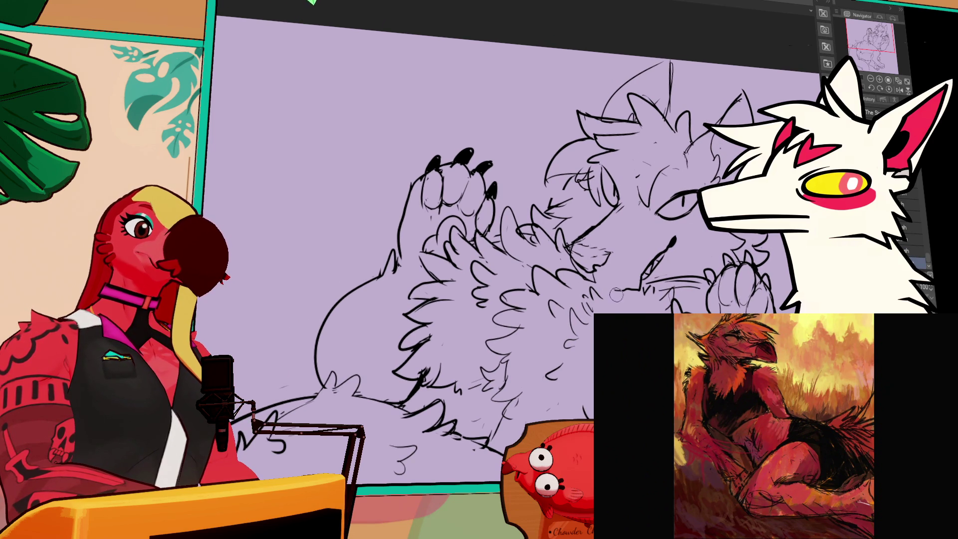
pyautogui.press('p')
pyautogui.press('p')
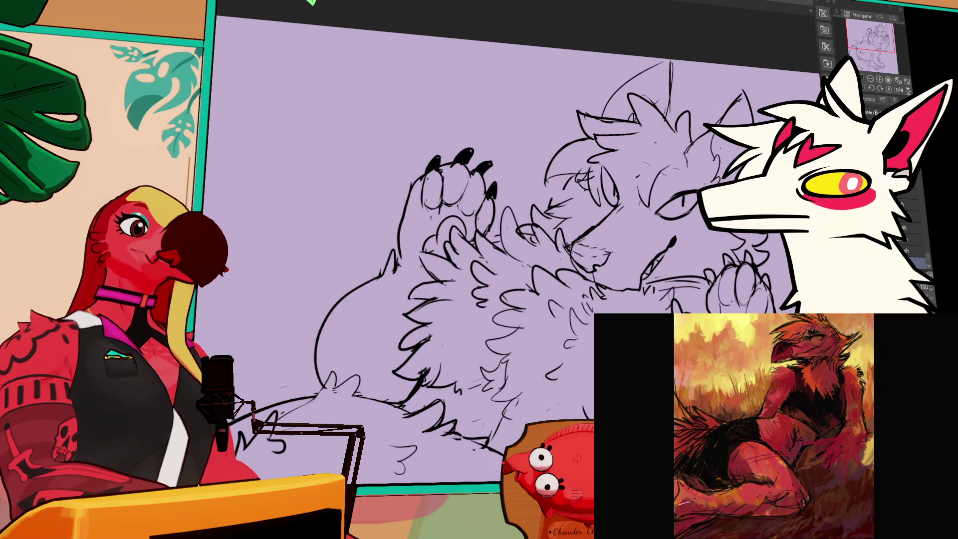
# - Draw an eyelash stroke by the eye, redraw it higher, then hide the drawing
pyautogui.moveTo(655, 214)
pyautogui.mouseDown()
pyautogui.moveTo(672, 218)
pyautogui.moveTo(693, 180)
pyautogui.moveTo(707, 180)
pyautogui.mouseUp()
pyautogui.hotkey('ctrl', 'z')
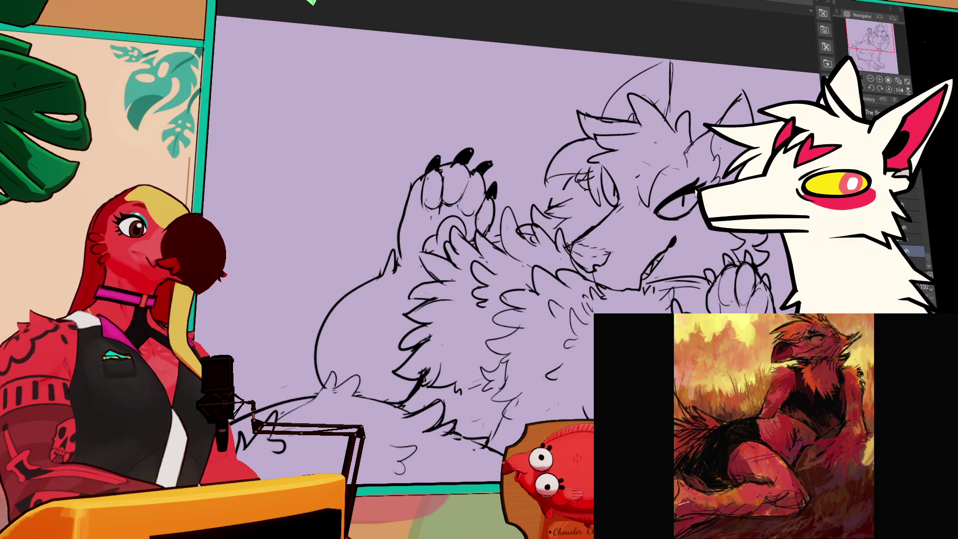
pyautogui.hotkey('ctrl', 'z')
pyautogui.moveTo(701, 188); pyautogui.dragTo(707, 177)
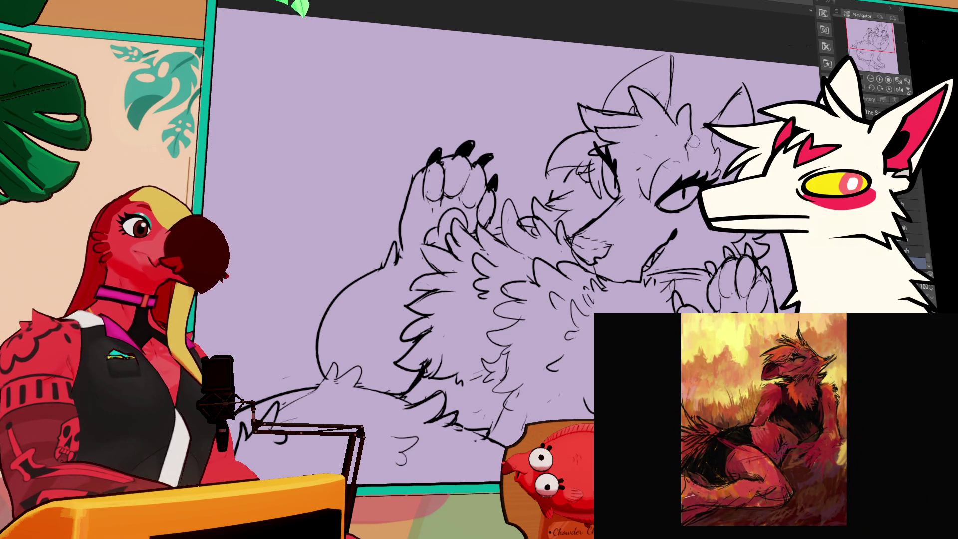
pyautogui.click(912, 261)
pyautogui.moveTo(713, 155); pyautogui.dragTo(706, 165)
pyautogui.press('e')
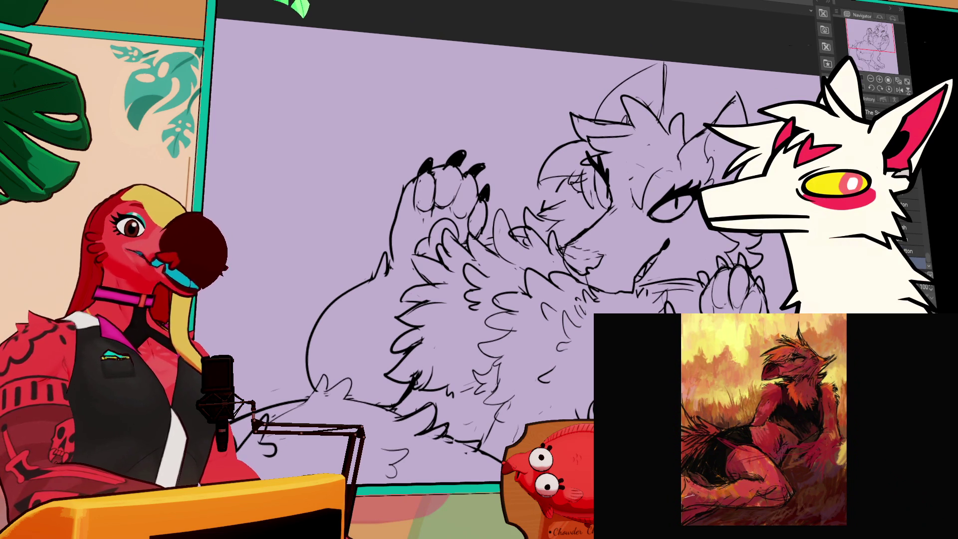
pyautogui.press('Delete')
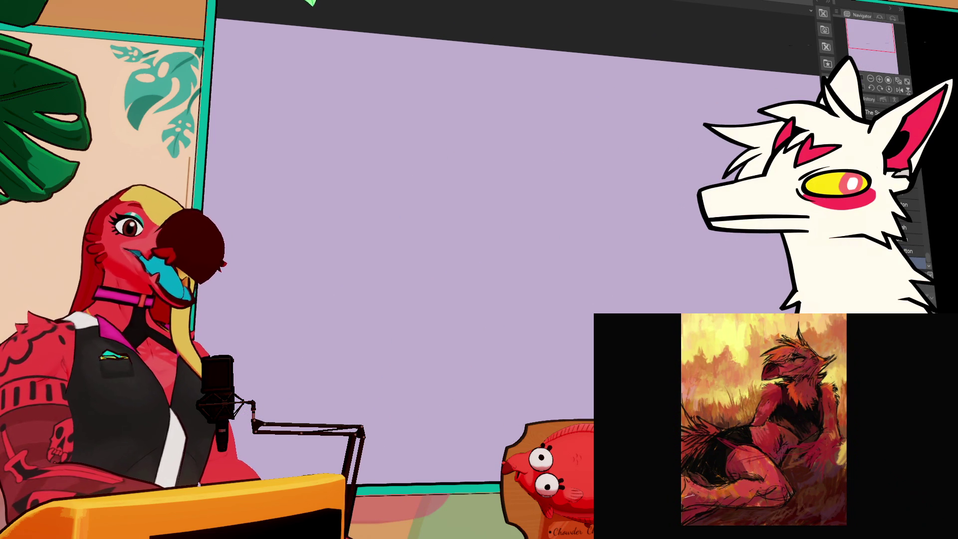
# - Unhide the drawing, erase faint scribbles and redraw clean lash lines around the eye
pyautogui.hotkey('ctrl', 'z')
pyautogui.hotkey('ctrl', 'z')
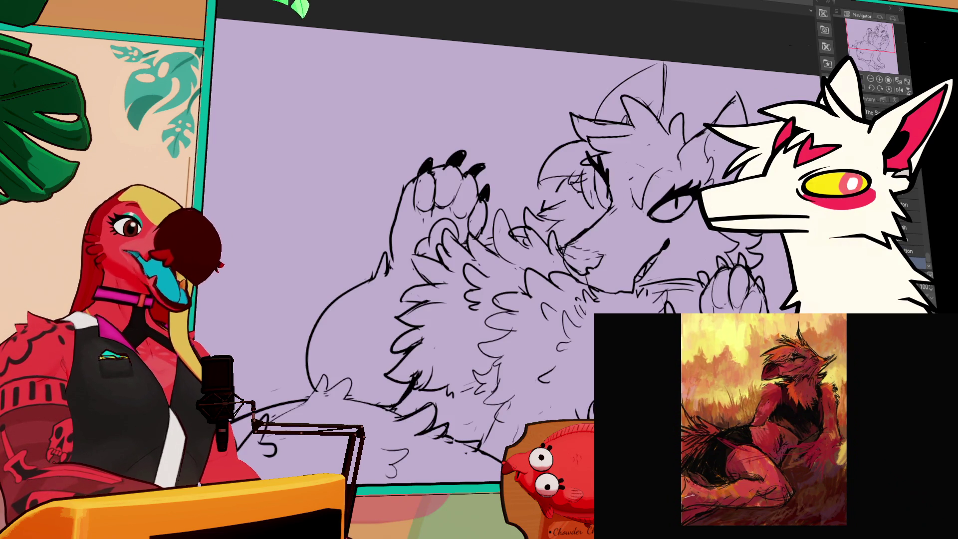
pyautogui.moveTo(705, 147); pyautogui.dragTo(700, 137)
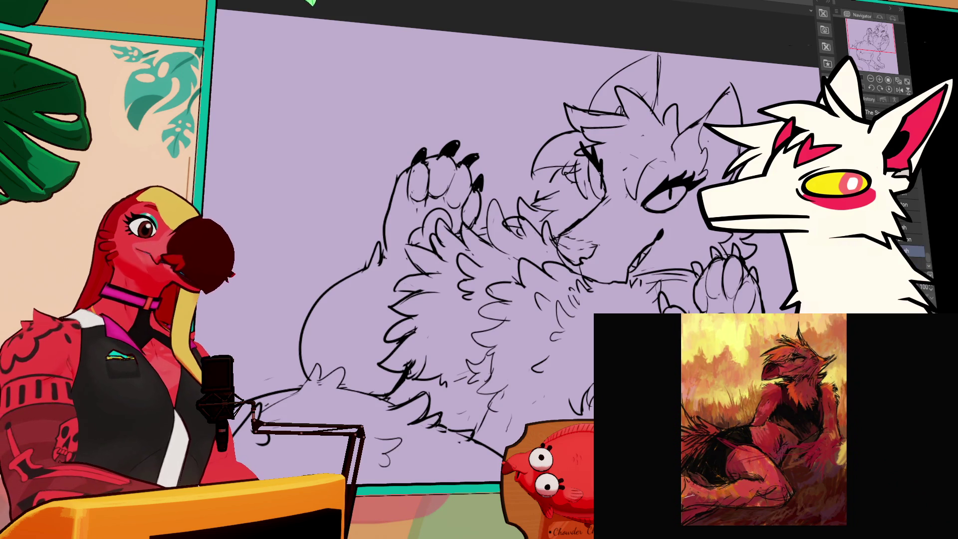
pyautogui.moveTo(582, 181)
pyautogui.mouseDown()
pyautogui.moveTo(568, 162)
pyautogui.moveTo(566, 186)
pyautogui.moveTo(526, 184)
pyautogui.mouseUp()
pyautogui.moveTo(499, 249); pyautogui.dragTo(495, 252)
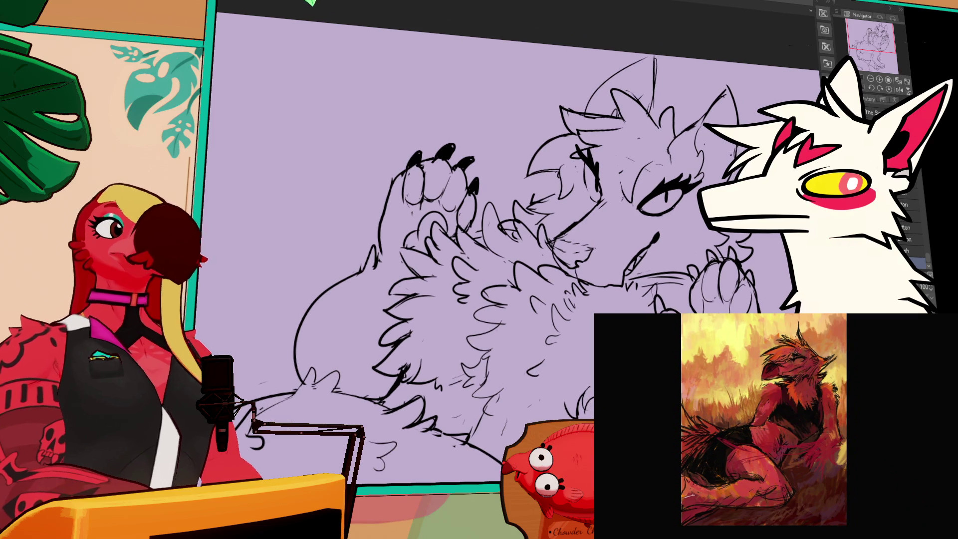
pyautogui.moveTo(564, 167)
pyautogui.mouseDown()
pyautogui.moveTo(552, 192)
pyautogui.moveTo(558, 207)
pyautogui.moveTo(528, 198)
pyautogui.mouseUp()
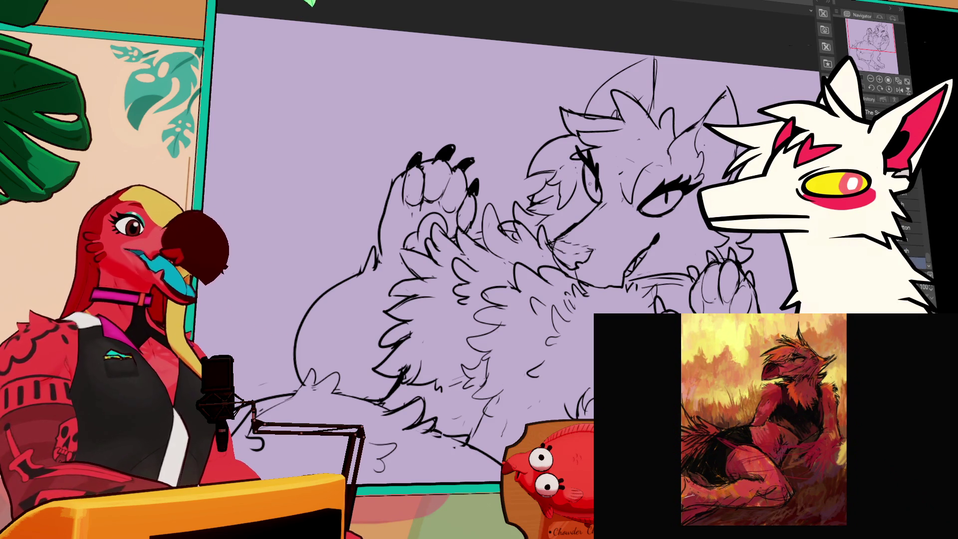
pyautogui.press('e')
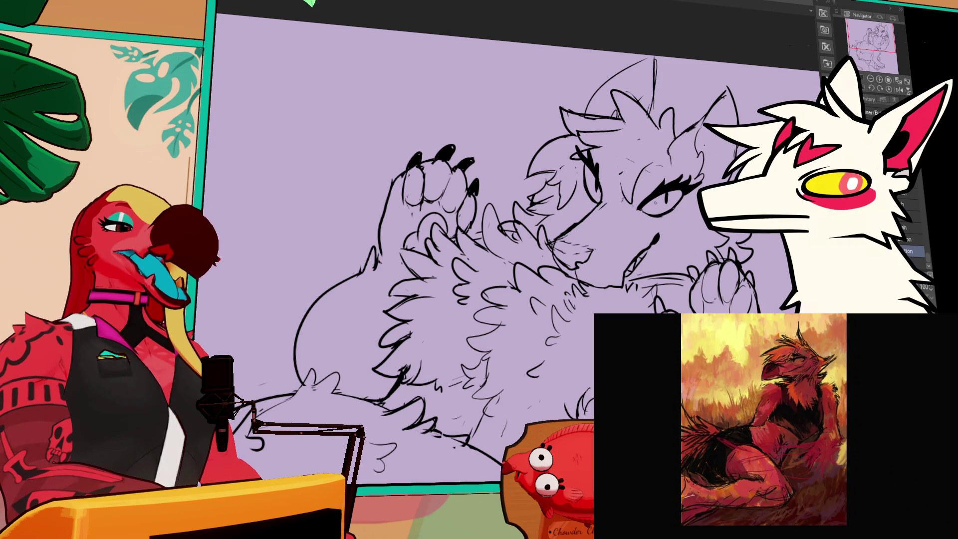
pyautogui.press('p')
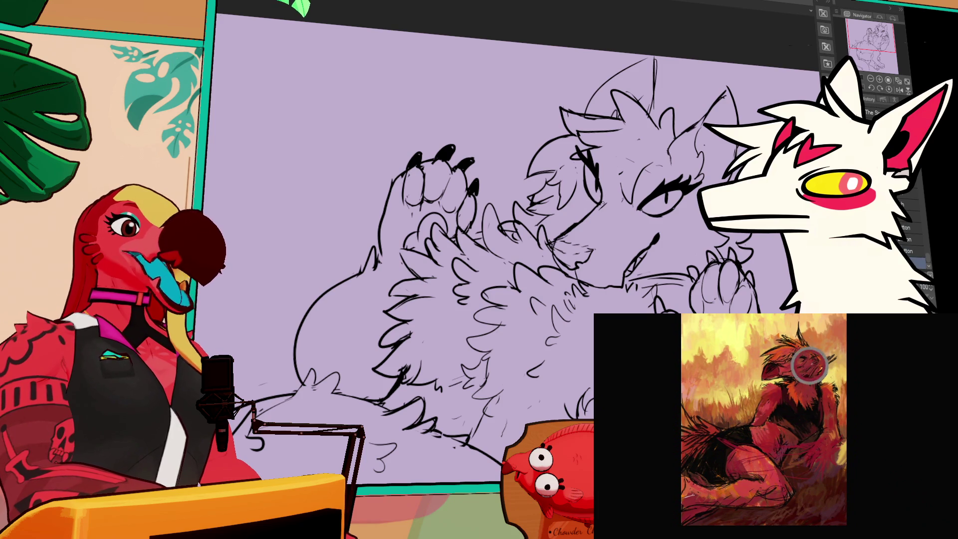
pyautogui.scroll(2, 706, 113)
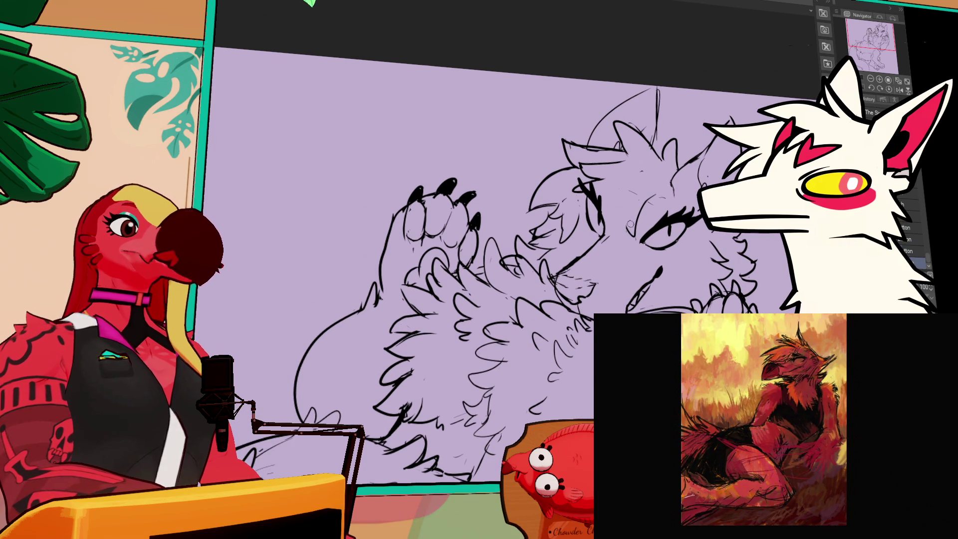
pyautogui.press('p')
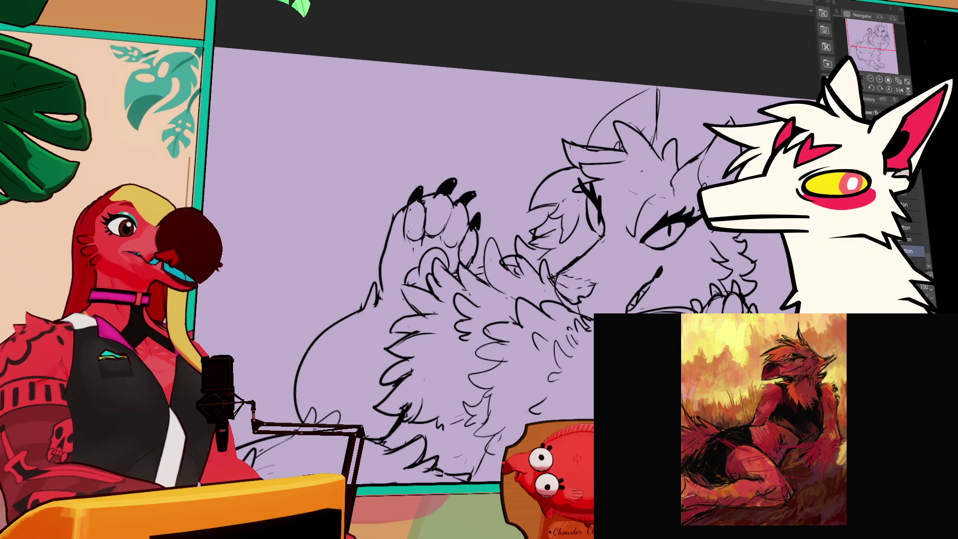
pyautogui.press('e')
pyautogui.press('p')
pyautogui.press('e')
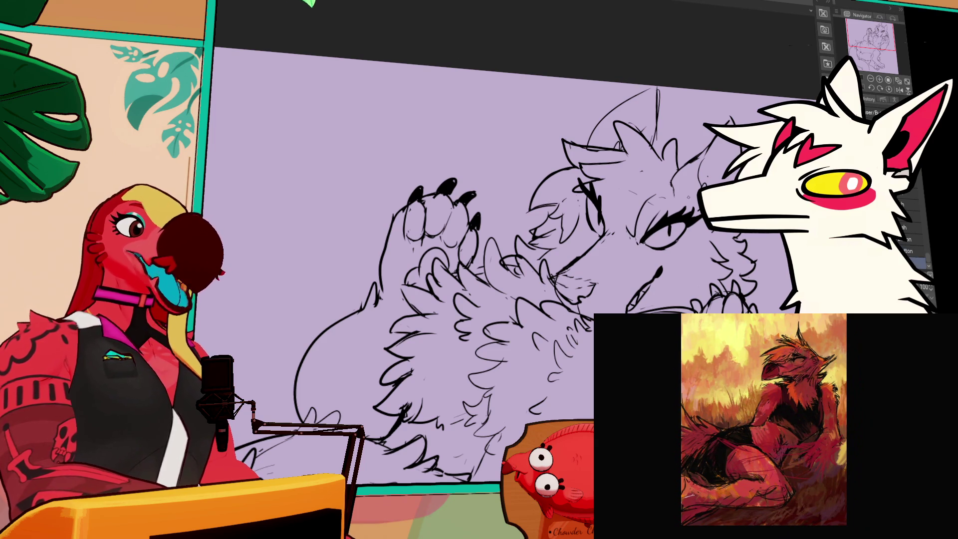
pyautogui.press('p')
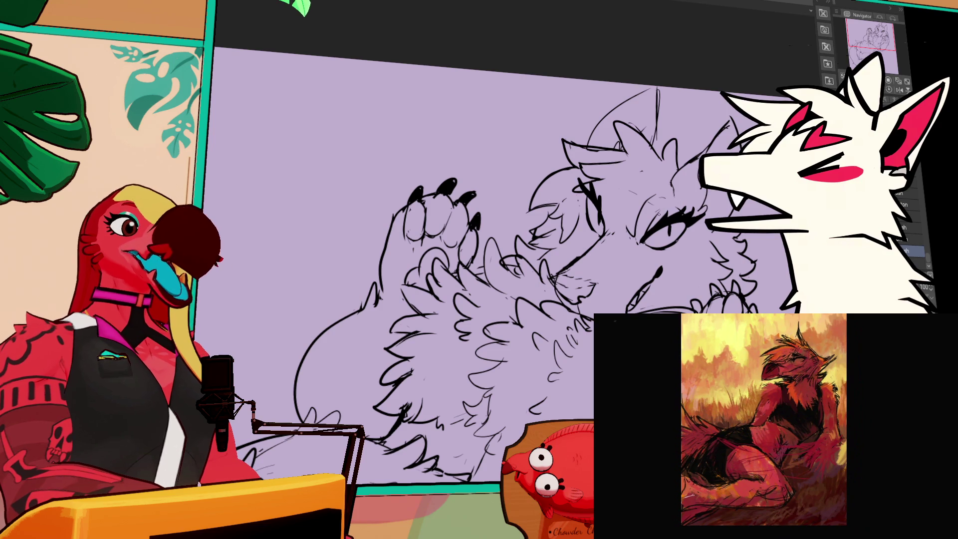
pyautogui.press('p')
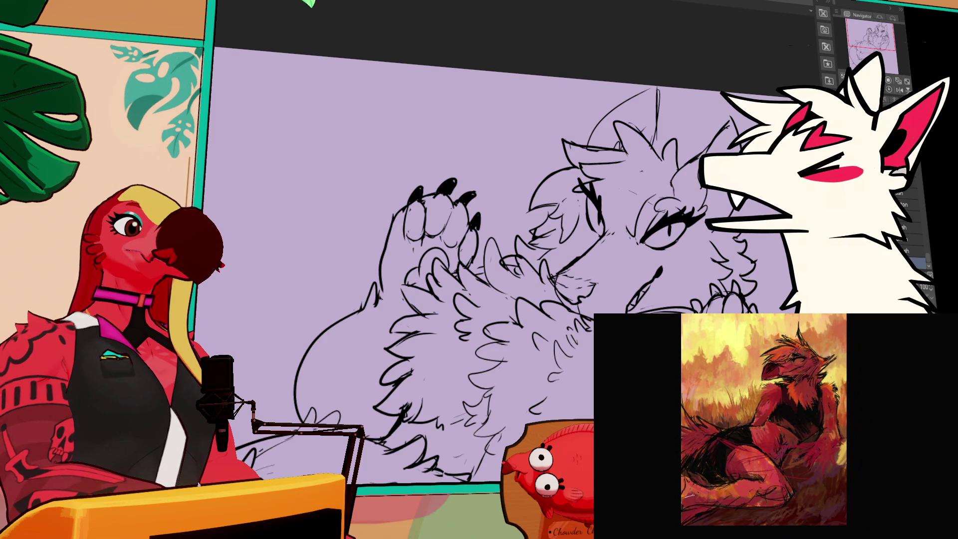
pyautogui.press('p')
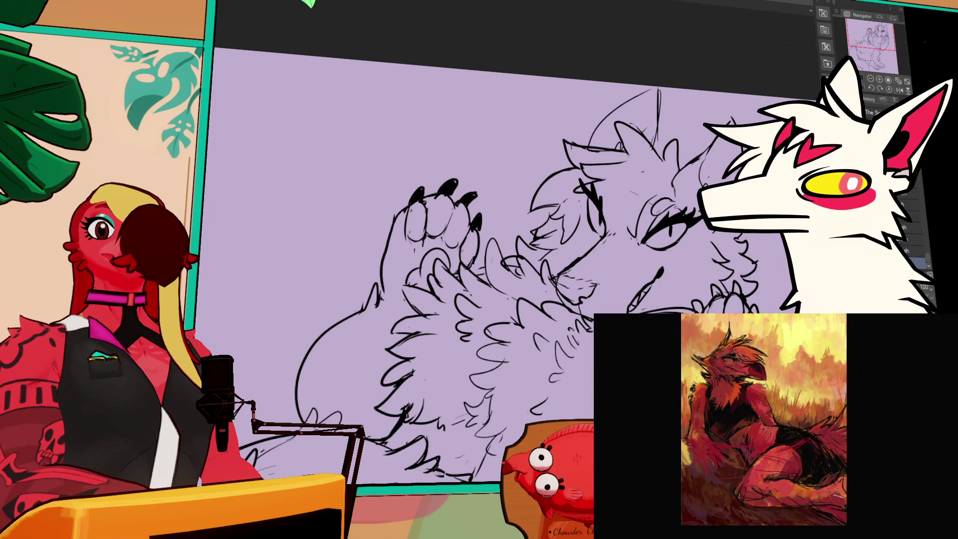
pyautogui.scroll(2, 499, 274)
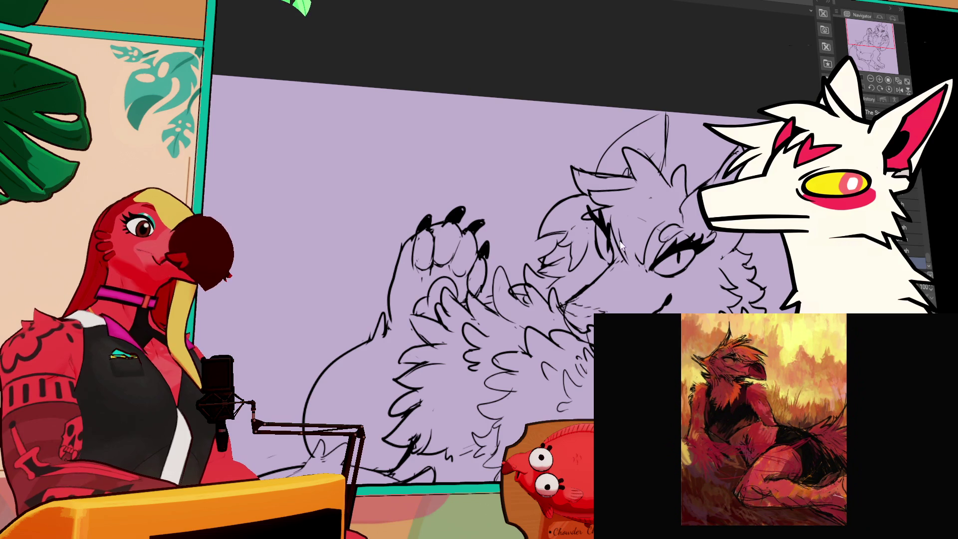
pyautogui.keyDown('ctrl'); pyautogui.keyDown('shift'); pyautogui.click(618, 238); pyautogui.keyUp('shift'); pyautogui.keyUp('ctrl')
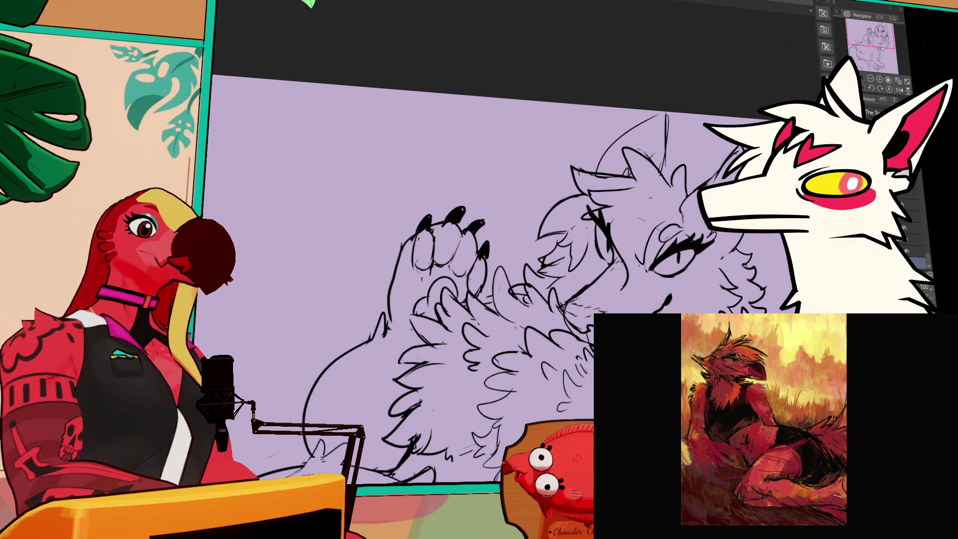
pyautogui.keyDown('ctrl'); pyautogui.keyDown('shift'); pyautogui.click(628, 269); pyautogui.keyUp('shift'); pyautogui.keyUp('ctrl')
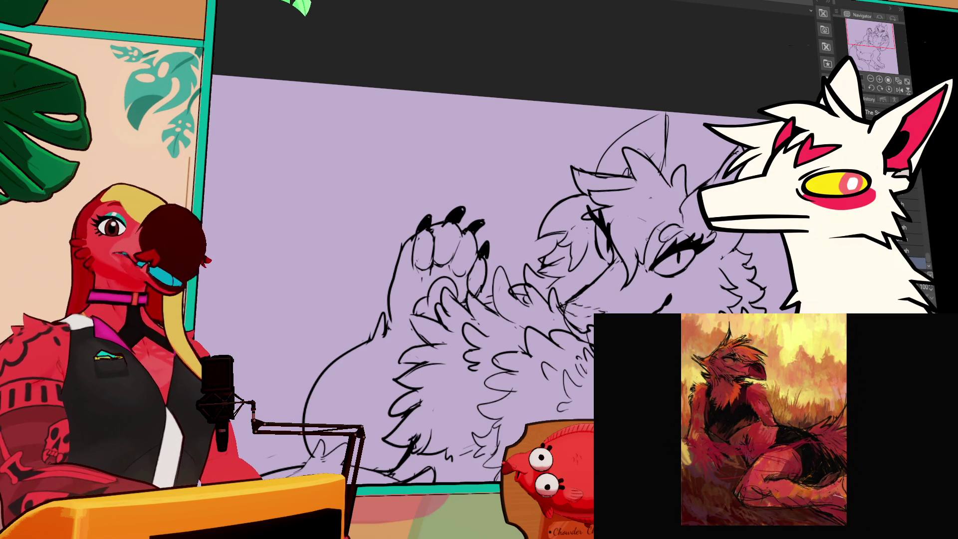
pyautogui.keyDown('ctrl'); pyautogui.keyDown('shift'); pyautogui.click(555, 243); pyautogui.keyUp('shift'); pyautogui.keyUp('ctrl')
pyautogui.keyDown('ctrl'); pyautogui.click(545, 255); pyautogui.keyUp('ctrl')
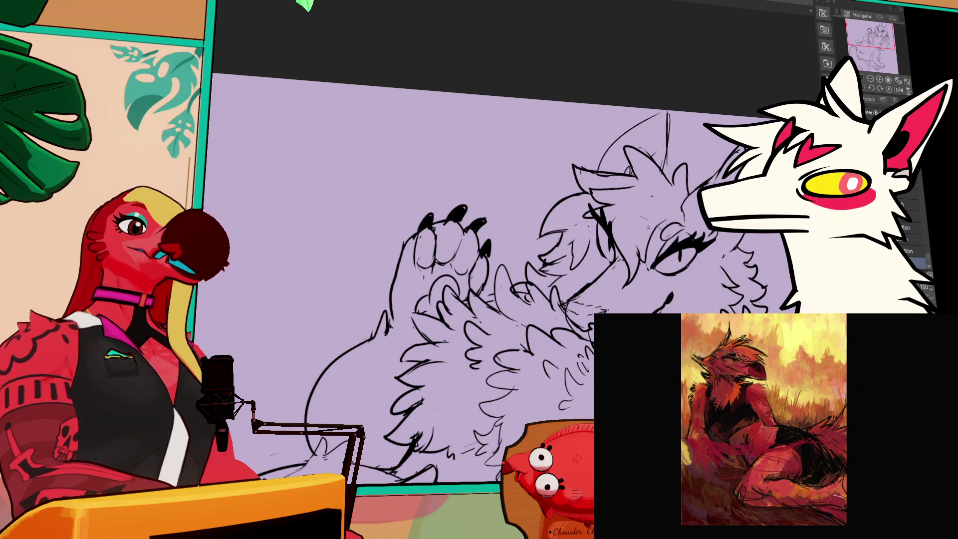
pyautogui.keyDown('ctrl'); pyautogui.click(574, 243); pyautogui.keyUp('ctrl')
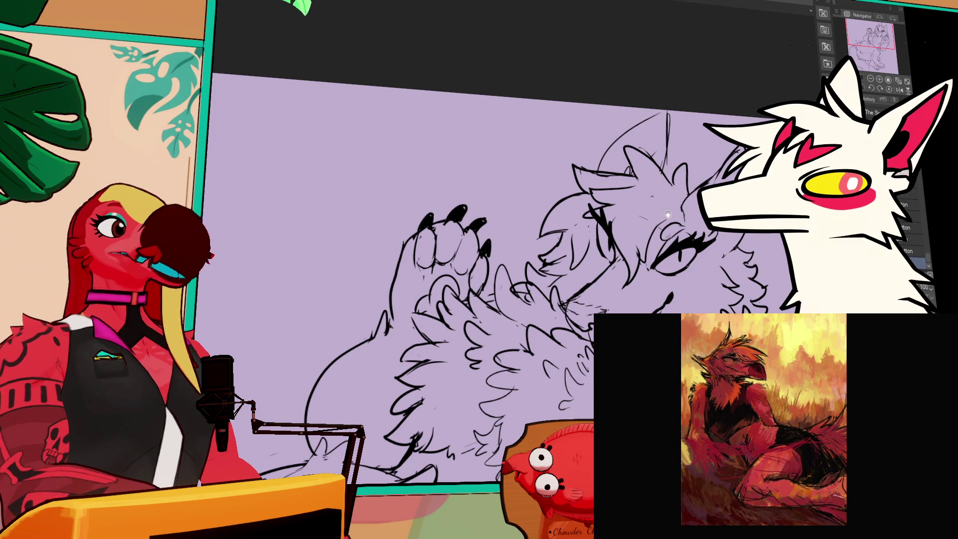
pyautogui.moveTo(668, 214); pyautogui.dragTo(666, 206)
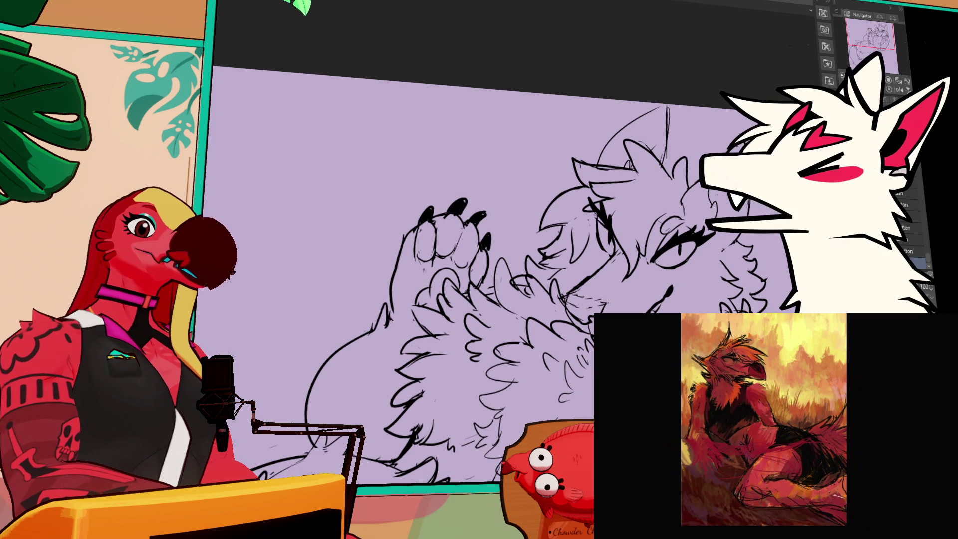
pyautogui.keyDown('ctrl'); pyautogui.click(677, 153); pyautogui.keyUp('ctrl')
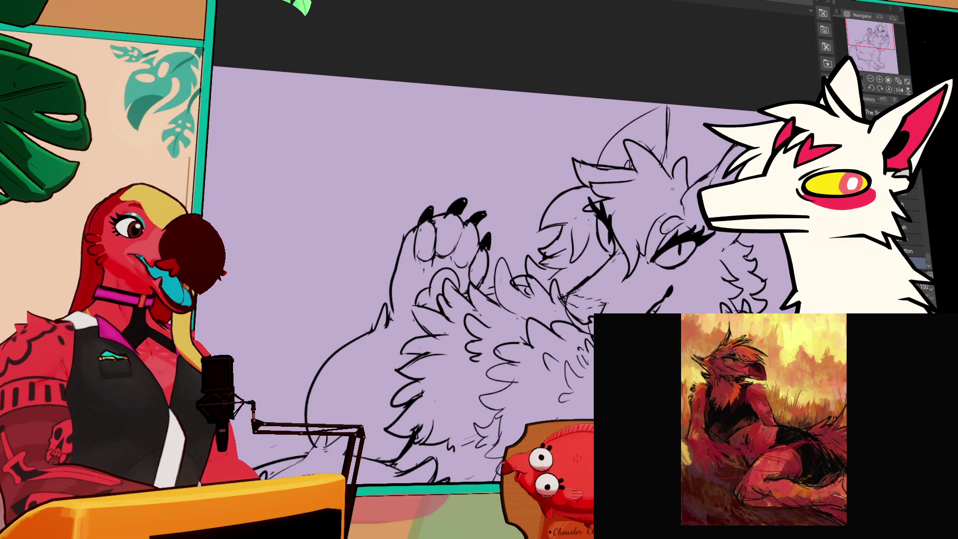
pyautogui.moveTo(449, 250); pyautogui.dragTo(438, 256)
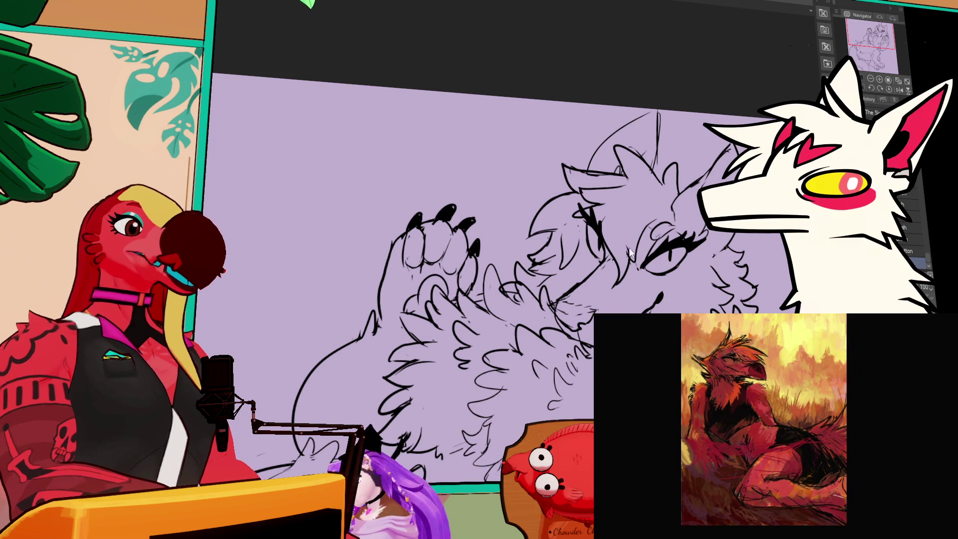
pyautogui.scroll(-2, 636, 248)
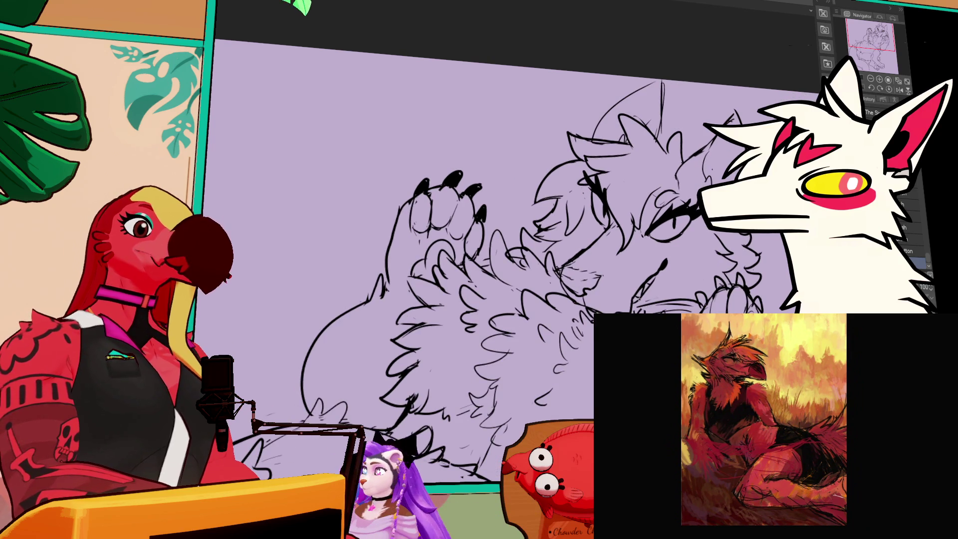
# - Erase a small patch below the muzzle and draw new dark lines below the mouth
pyautogui.moveTo(634, 288)
pyautogui.mouseDown()
pyautogui.moveTo(630, 298)
pyautogui.moveTo(654, 272)
pyautogui.mouseUp()
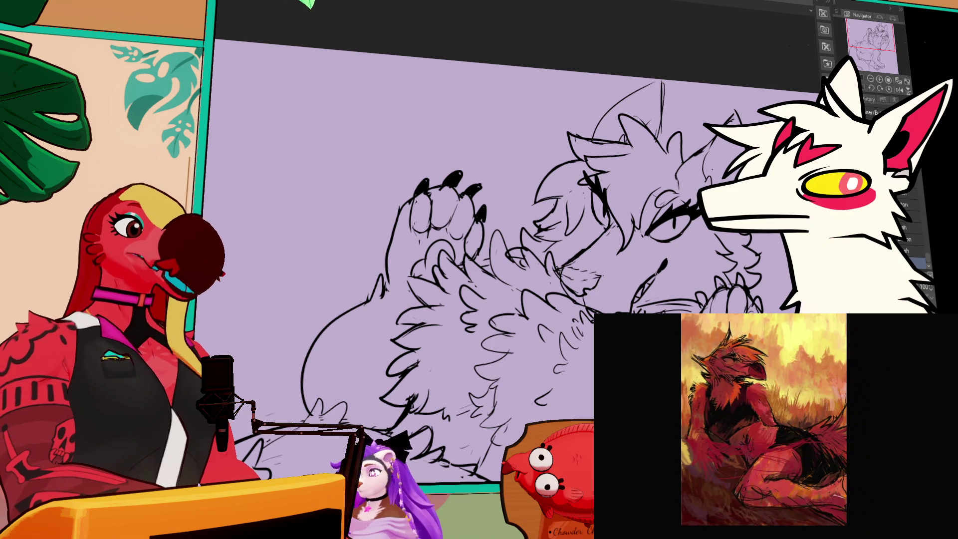
pyautogui.moveTo(662, 269); pyautogui.dragTo(637, 307)
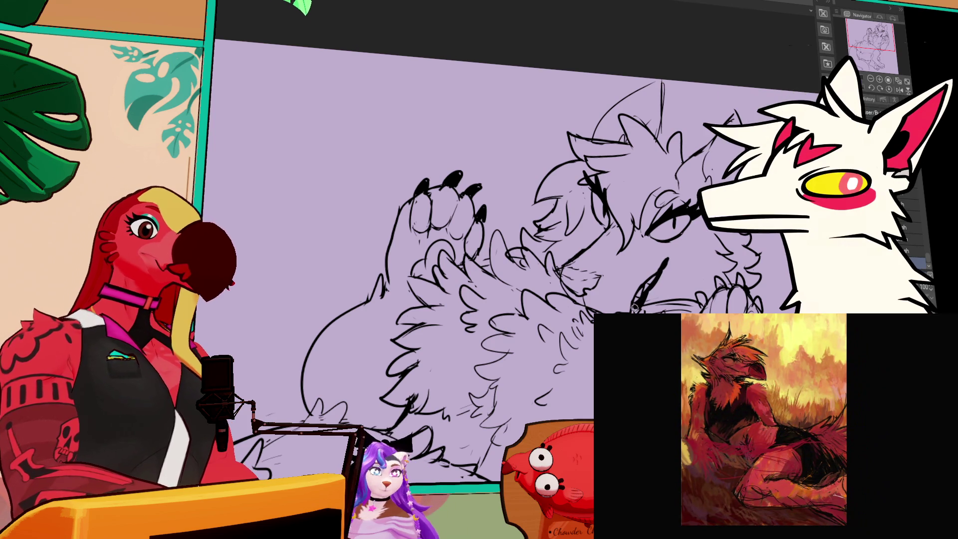
pyautogui.hotkey('alt', ']')
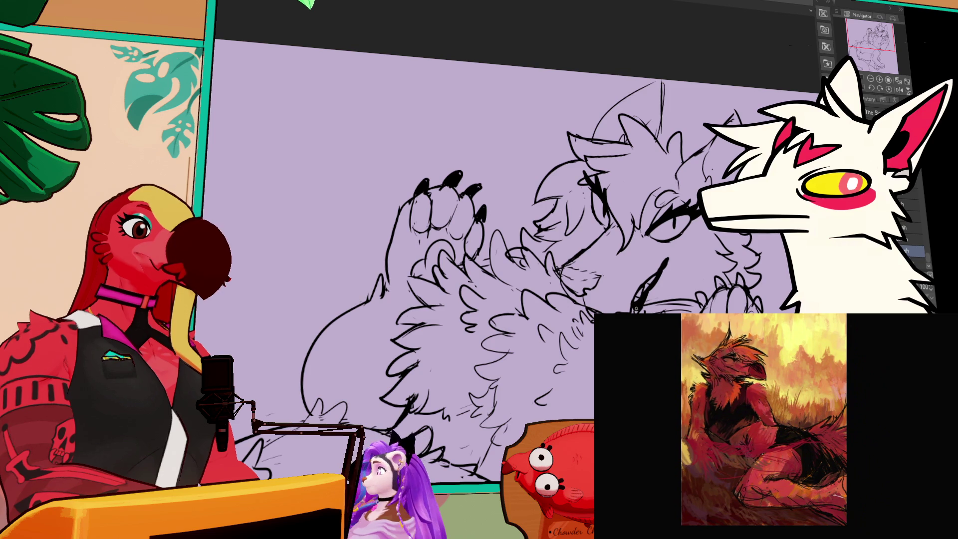
pyautogui.hotkey('alt', '[')
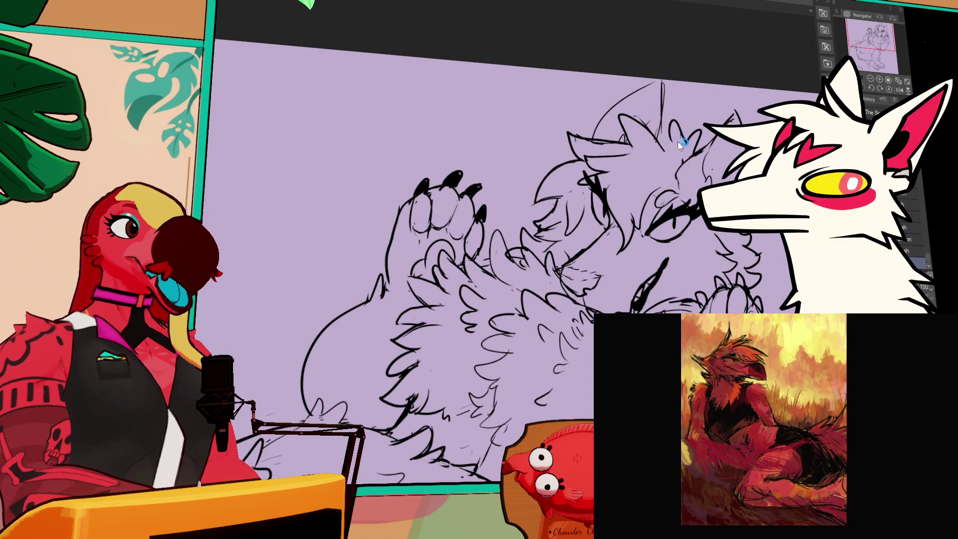
# - Sketch new strokes around the top of the head on the layer below
pyautogui.moveTo(673, 134); pyautogui.dragTo(643, 115)
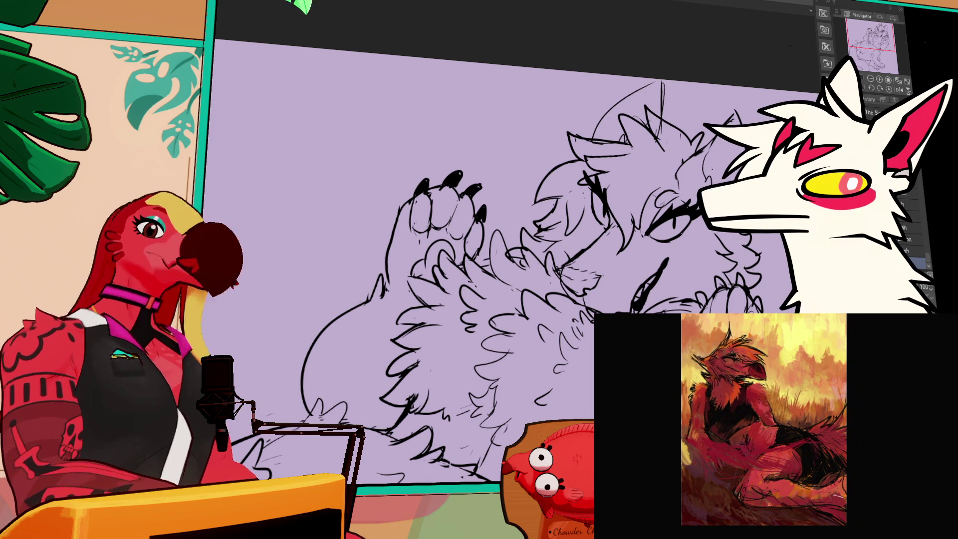
pyautogui.moveTo(516, 230)
pyautogui.mouseDown()
pyautogui.moveTo(507, 228)
pyautogui.moveTo(517, 224)
pyautogui.mouseUp()
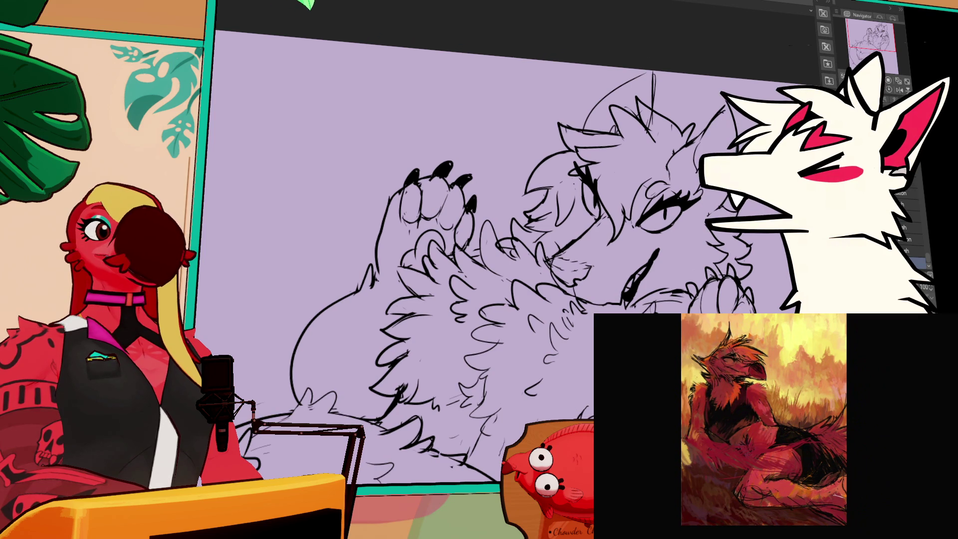
pyautogui.moveTo(737, 209); pyautogui.dragTo(741, 212)
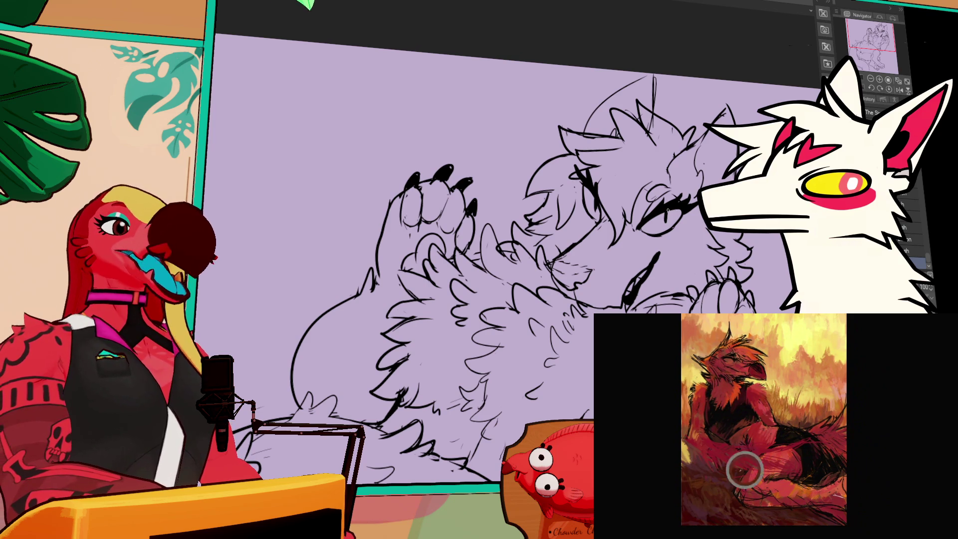
pyautogui.moveTo(498, 249); pyautogui.dragTo(503, 231)
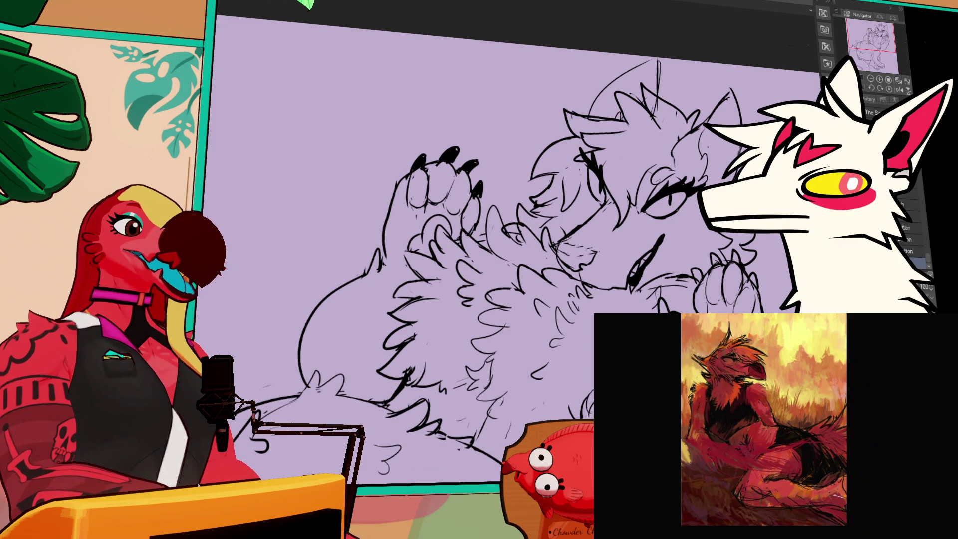
pyautogui.moveTo(522, 339); pyautogui.dragTo(524, 332)
pyautogui.moveTo(616, 291); pyautogui.dragTo(606, 267)
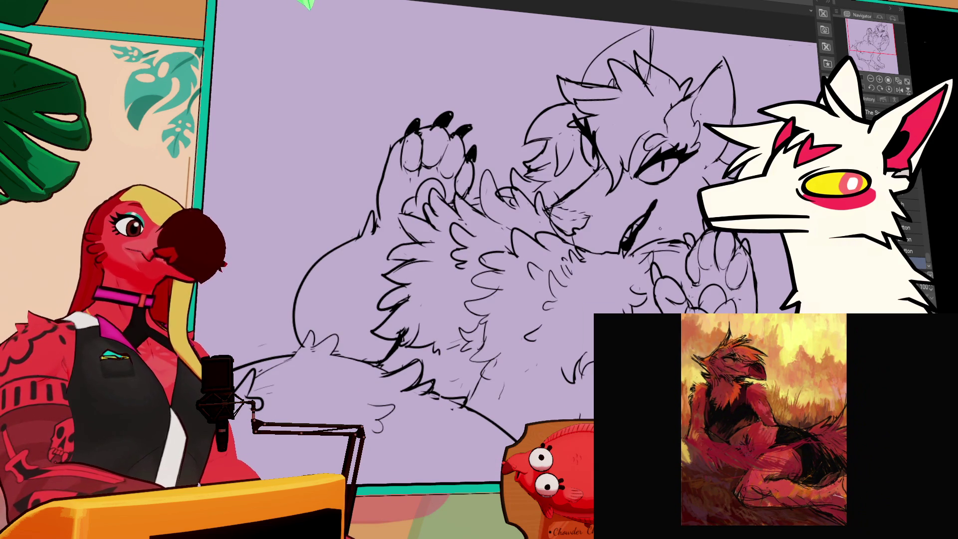
# - Undo the stray stroke and redraw the chin line darker and longer
pyautogui.hotkey('ctrl', 'z')
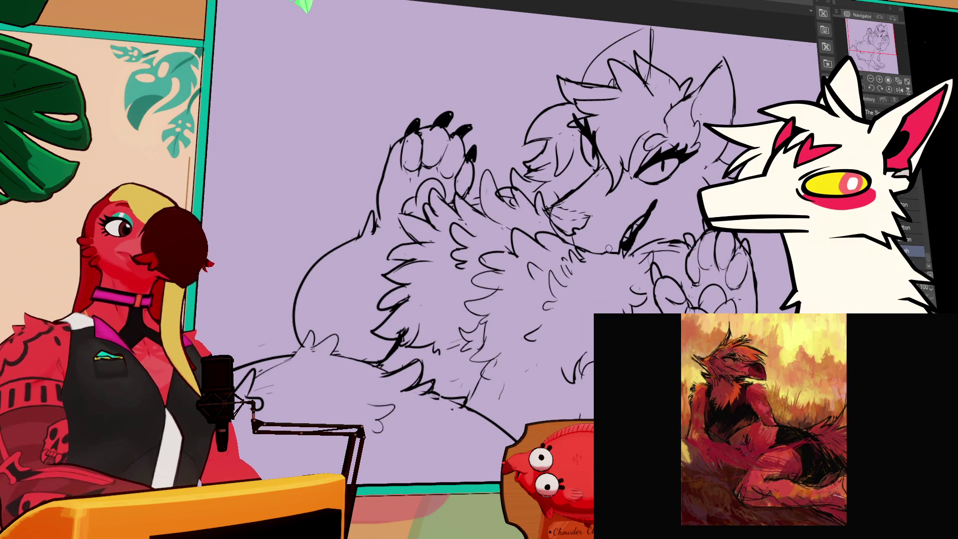
pyautogui.moveTo(606, 262); pyautogui.dragTo(597, 243)
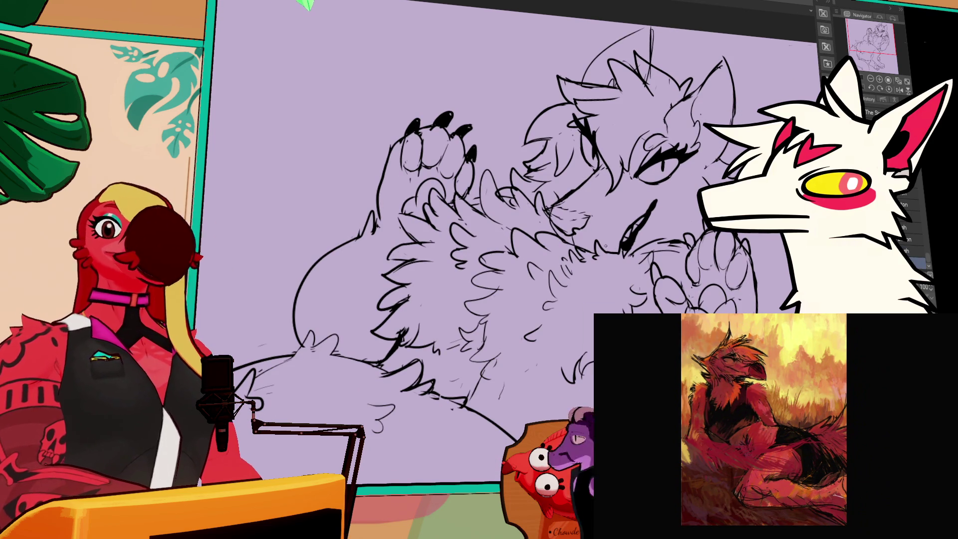
pyautogui.moveTo(498, 249); pyautogui.dragTo(490, 262)
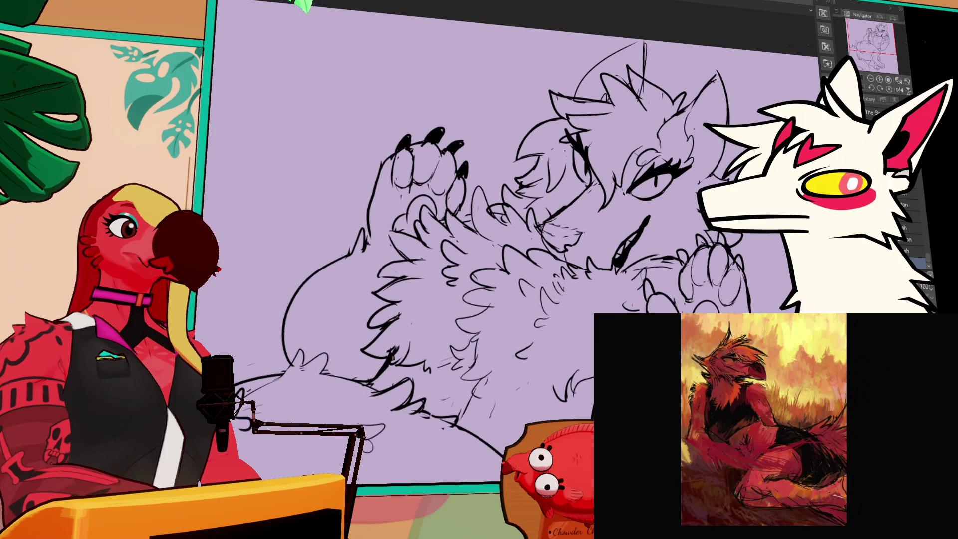
pyautogui.moveTo(649, 215); pyautogui.dragTo(639, 231)
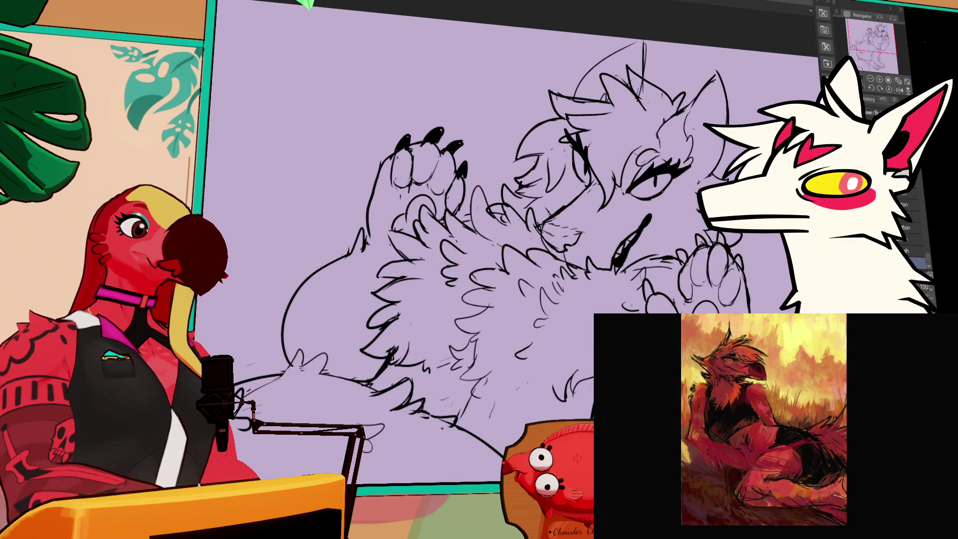
pyautogui.moveTo(564, 193); pyautogui.dragTo(573, 198)
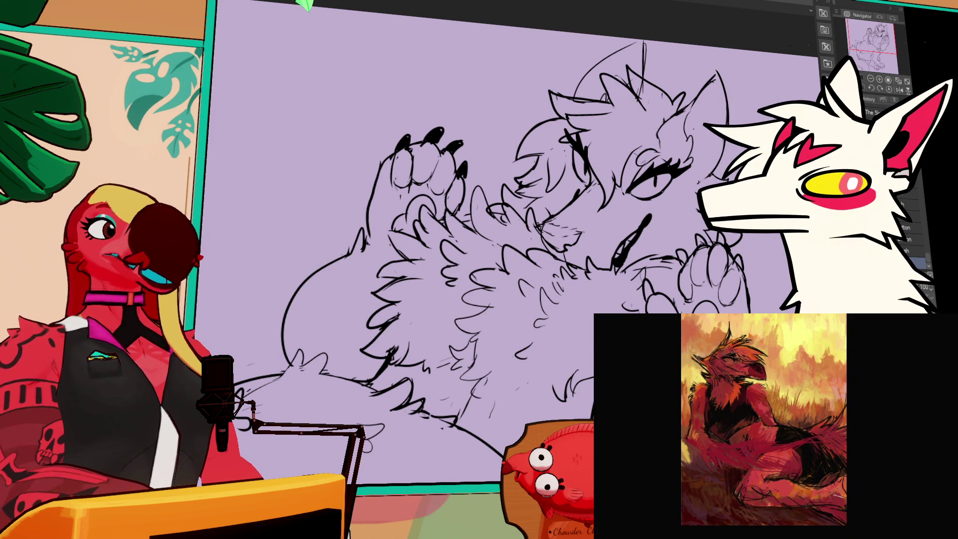
pyautogui.scroll(-3, 692, 265)
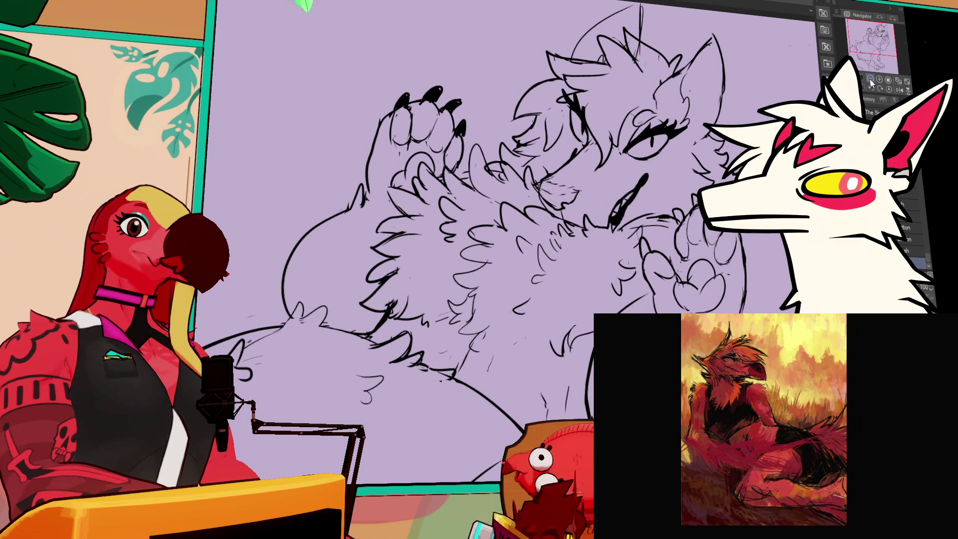
# - Zoom out, then rescale and rotate the selected head and commit the transform
pyautogui.click(870, 80)
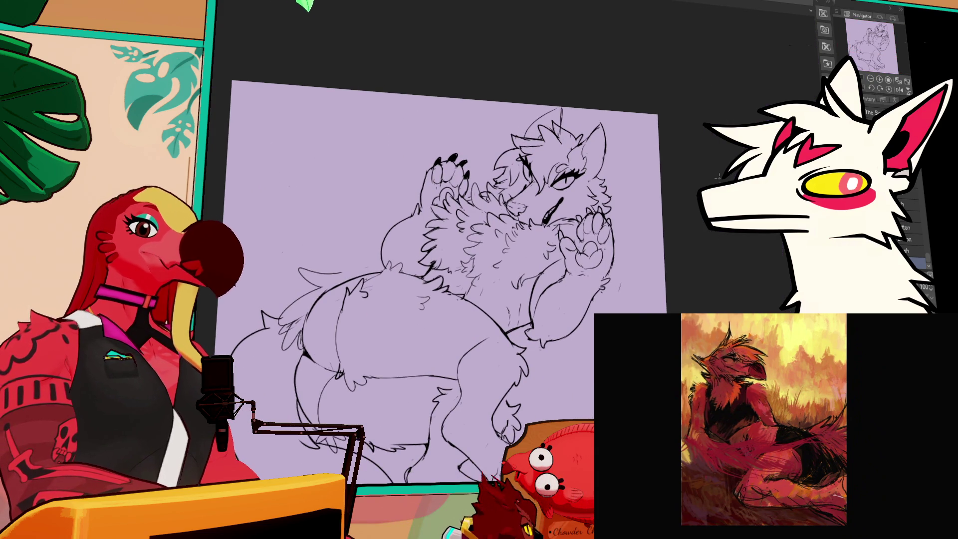
pyautogui.moveTo(610, 196)
pyautogui.mouseDown()
pyautogui.moveTo(608, 211)
pyautogui.moveTo(589, 202)
pyautogui.moveTo(530, 227)
pyautogui.moveTo(501, 191)
pyautogui.moveTo(489, 135)
pyautogui.moveTo(627, 187)
pyautogui.mouseUp()
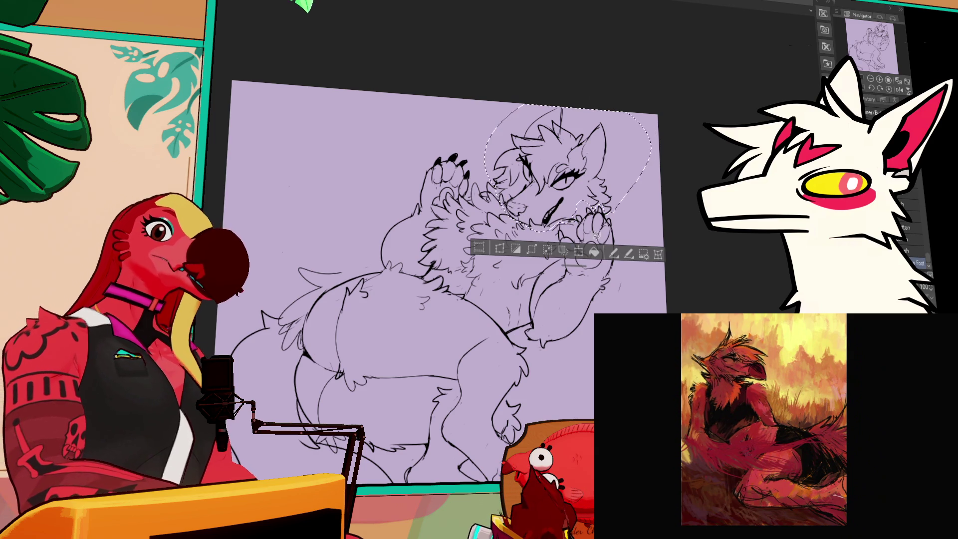
pyautogui.click(577, 249)
pyautogui.moveTo(646, 234)
pyautogui.mouseDown()
pyautogui.moveTo(640, 201)
pyautogui.moveTo(623, 198)
pyautogui.mouseUp()
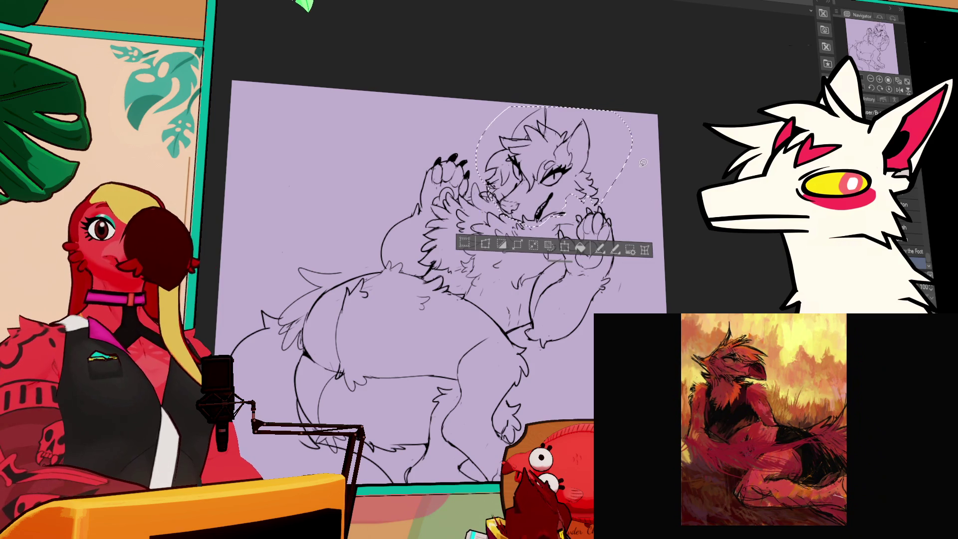
pyautogui.press('Return')
pyautogui.hotkey('ctrl', 'd')
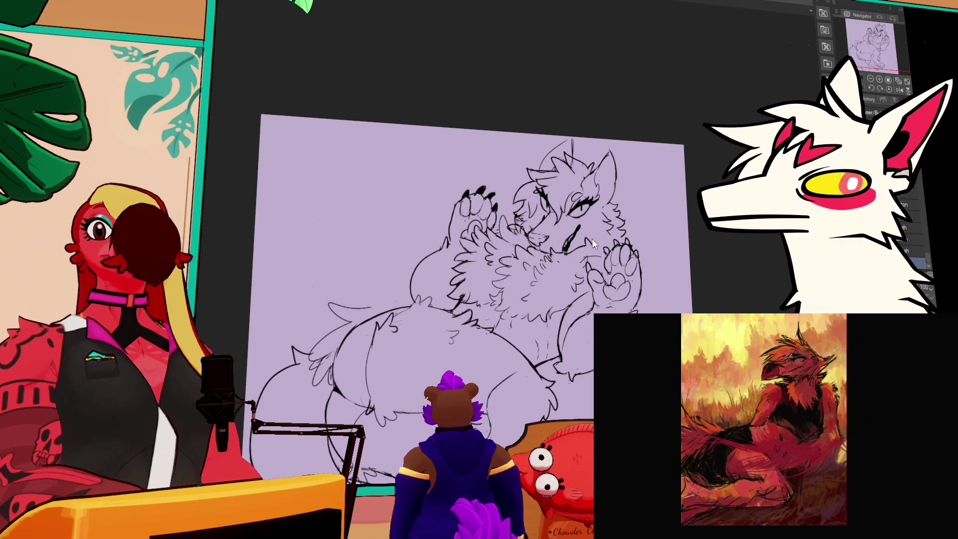
# - Zoom in, lasso the muzzle and transform its size and placement
pyautogui.click(879, 80)
pyautogui.click(879, 80)
pyautogui.click(879, 80)
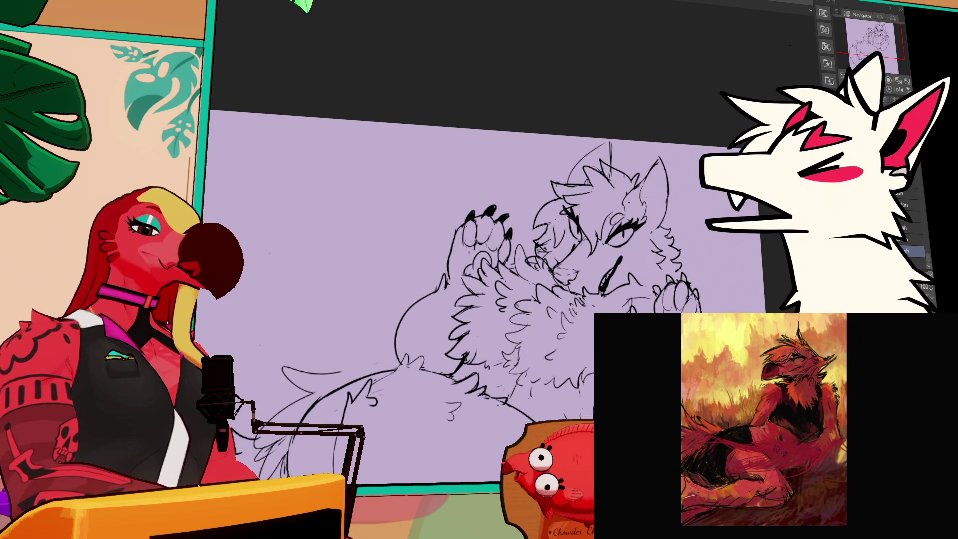
pyautogui.moveTo(583, 284)
pyautogui.mouseDown()
pyautogui.moveTo(573, 295)
pyautogui.moveTo(550, 274)
pyautogui.moveTo(568, 262)
pyautogui.moveTo(579, 280)
pyautogui.mouseUp()
pyautogui.click(574, 313)
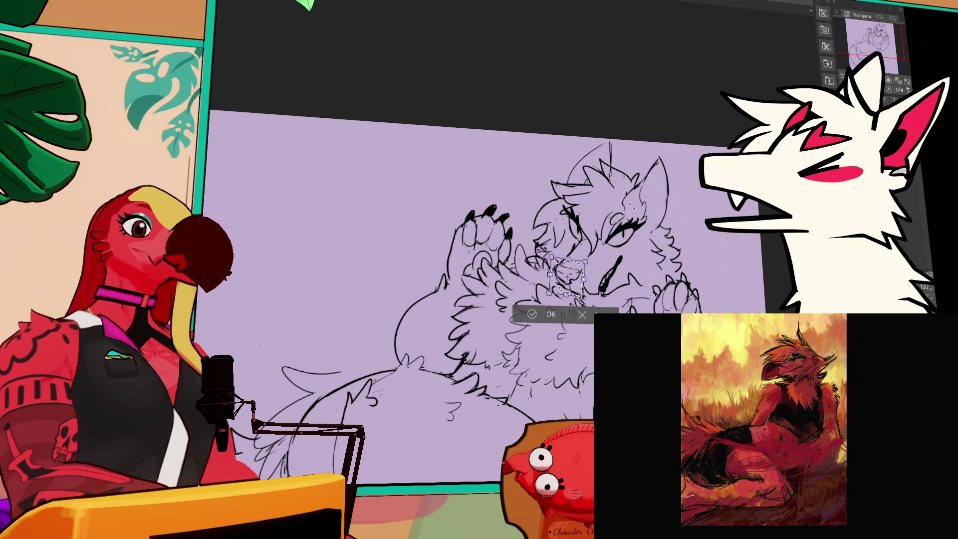
pyautogui.press('Return')
pyautogui.scroll(-3, 912, 225)
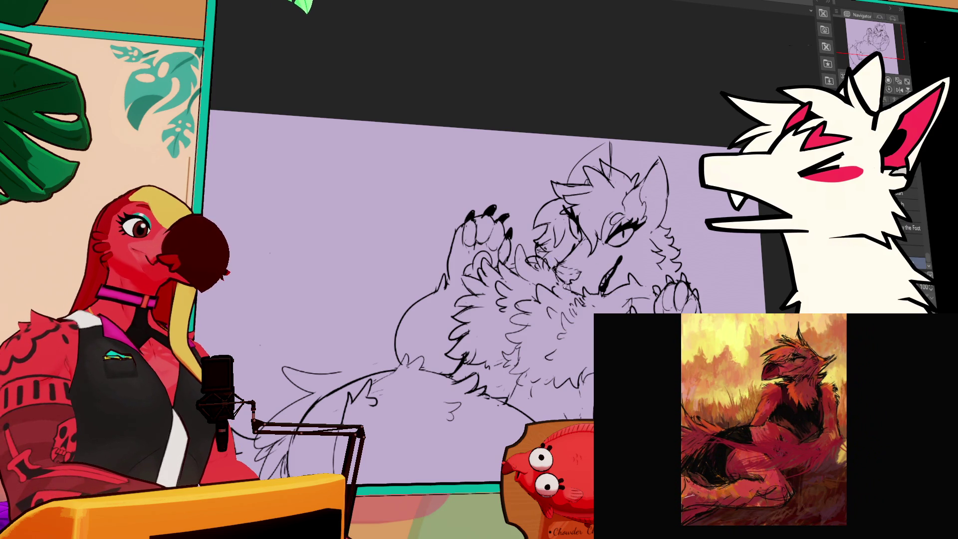
pyautogui.scroll(-3, 913, 224)
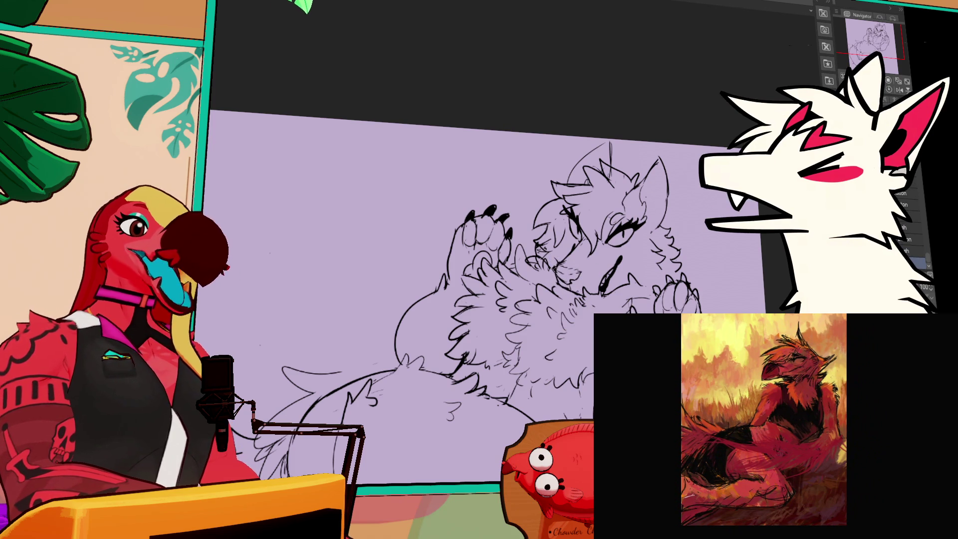
pyautogui.scroll(1, 912, 240)
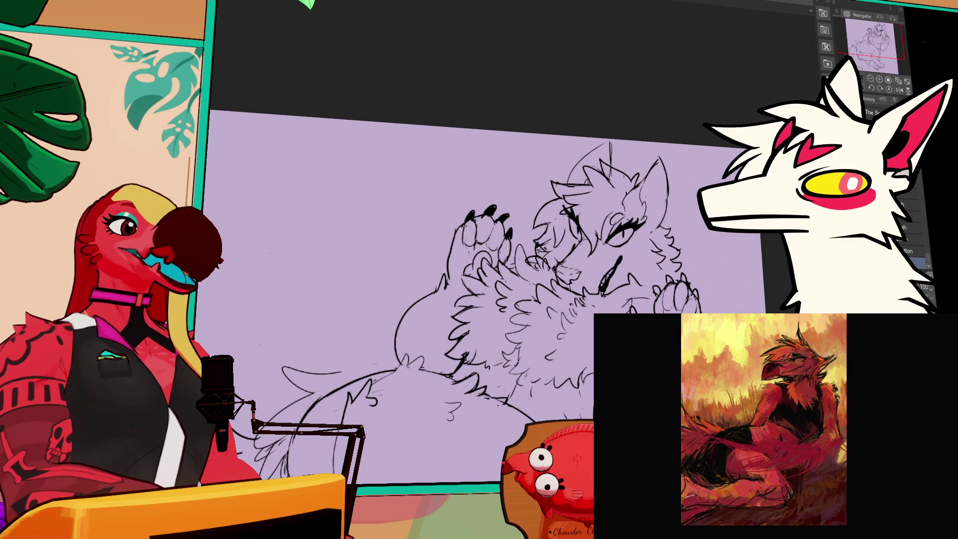
pyautogui.scroll(-1, 912, 225)
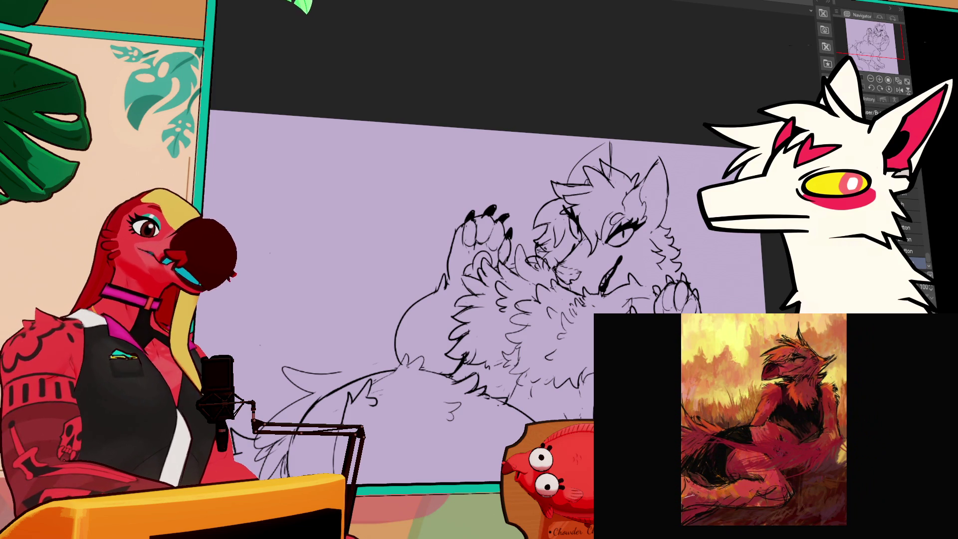
pyautogui.scroll(-4, 479, 259)
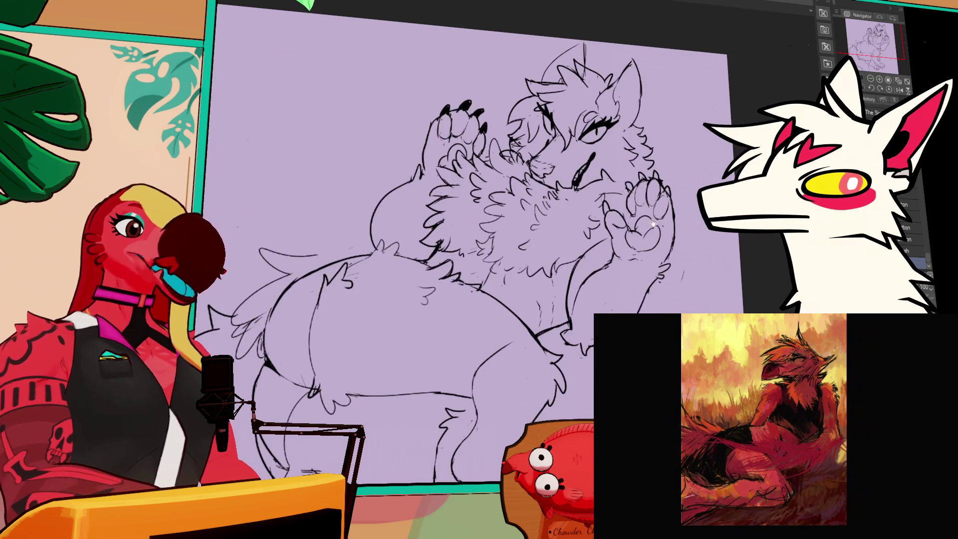
pyautogui.scroll(3, 474, 224)
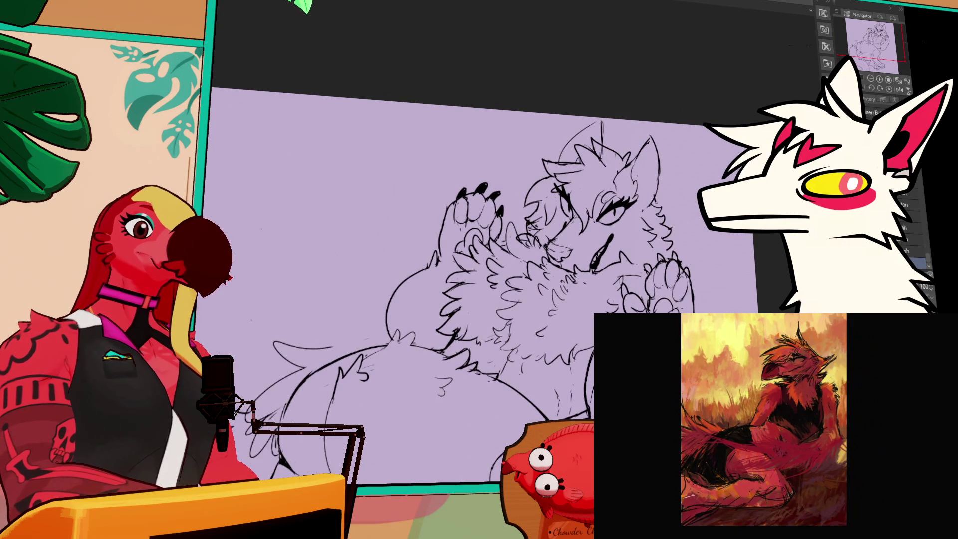
pyautogui.click(915, 262)
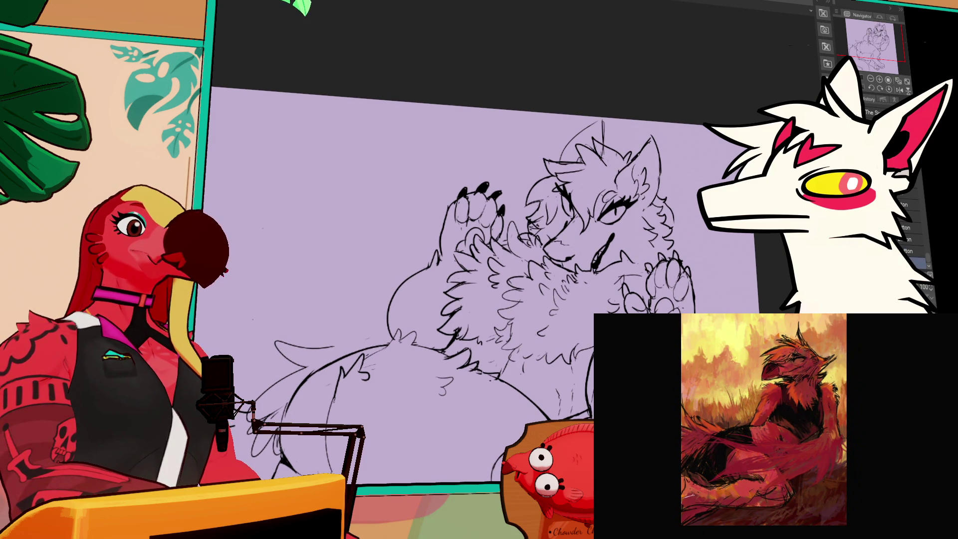
pyautogui.scroll(2, 479, 259)
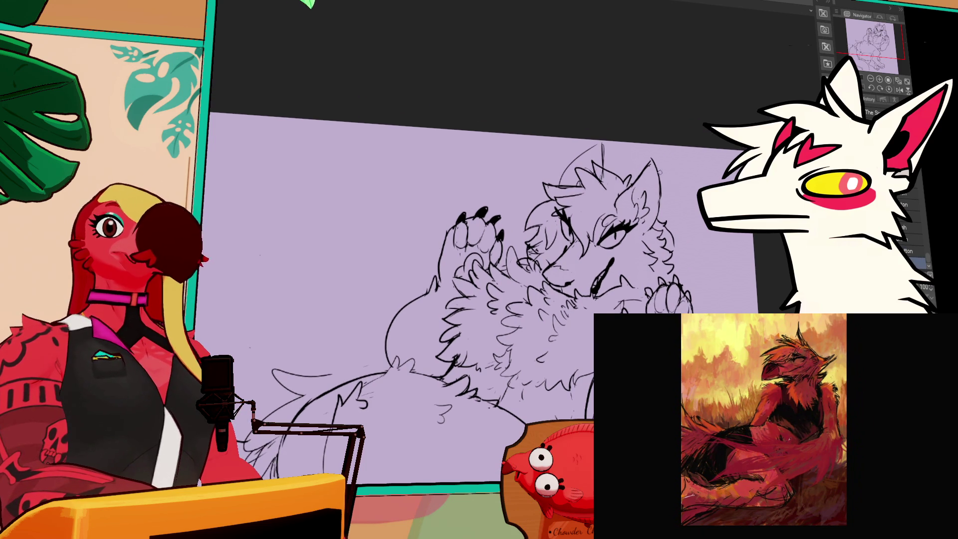
pyautogui.moveTo(479, 260); pyautogui.dragTo(494, 254)
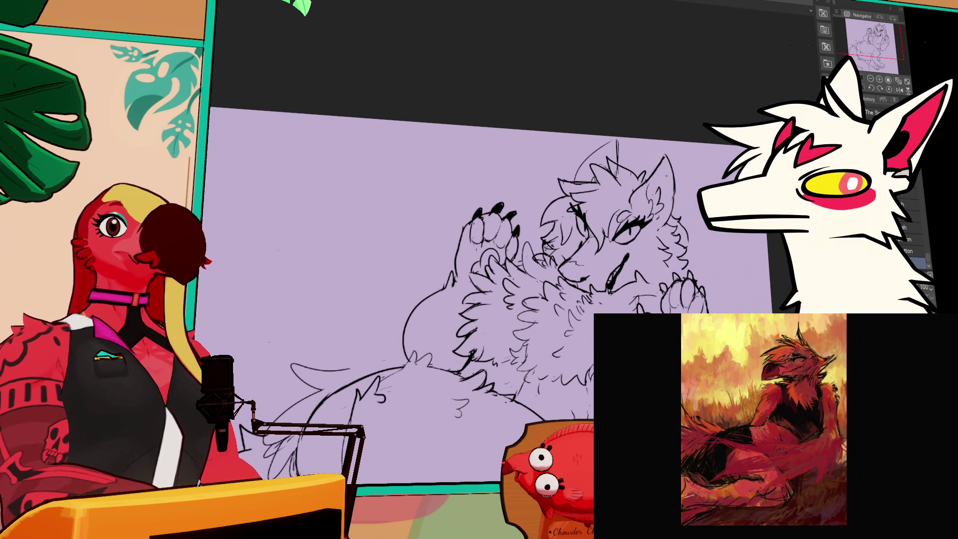
pyautogui.moveTo(679, 154); pyautogui.dragTo(693, 192)
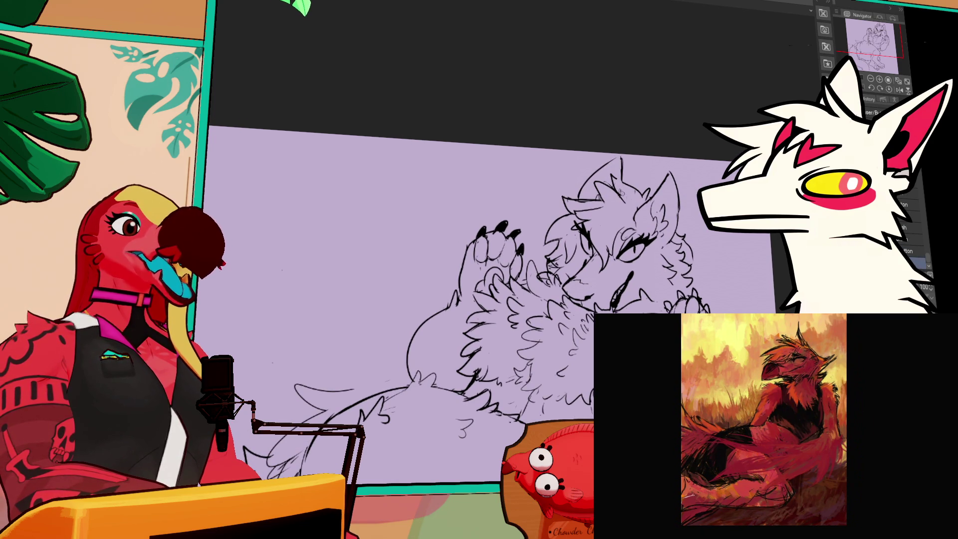
pyautogui.moveTo(674, 382)
pyautogui.mouseDown()
pyautogui.moveTo(682, 243)
pyautogui.moveTo(693, 228)
pyautogui.moveTo(843, 238)
pyautogui.mouseUp()
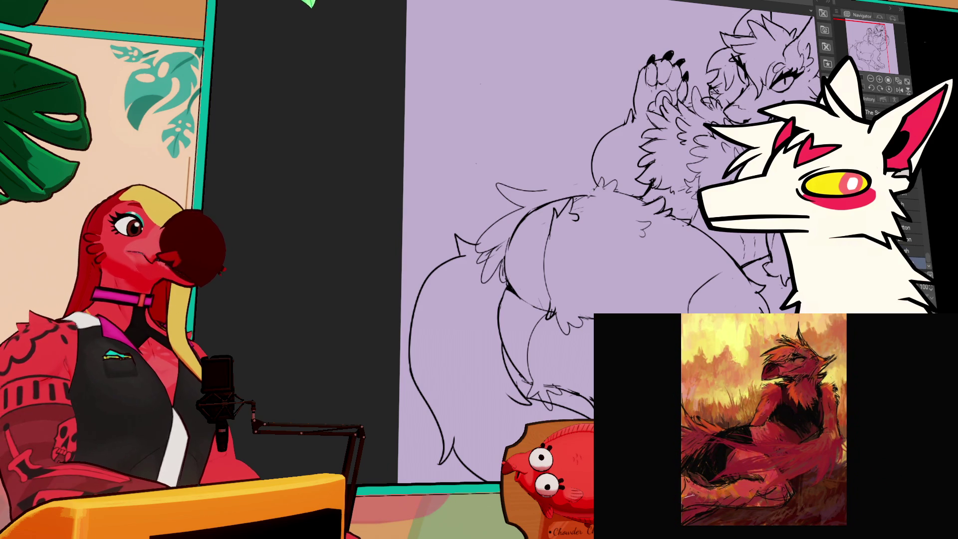
pyautogui.moveTo(743, 254)
pyautogui.mouseDown()
pyautogui.moveTo(646, 266)
pyautogui.moveTo(588, 339)
pyautogui.mouseUp()
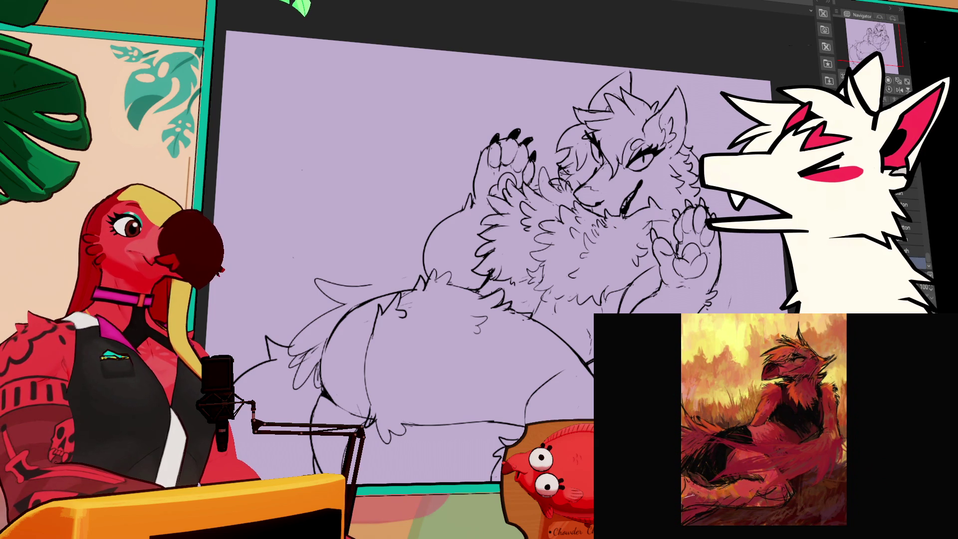
pyautogui.scroll(-1, 499, 250)
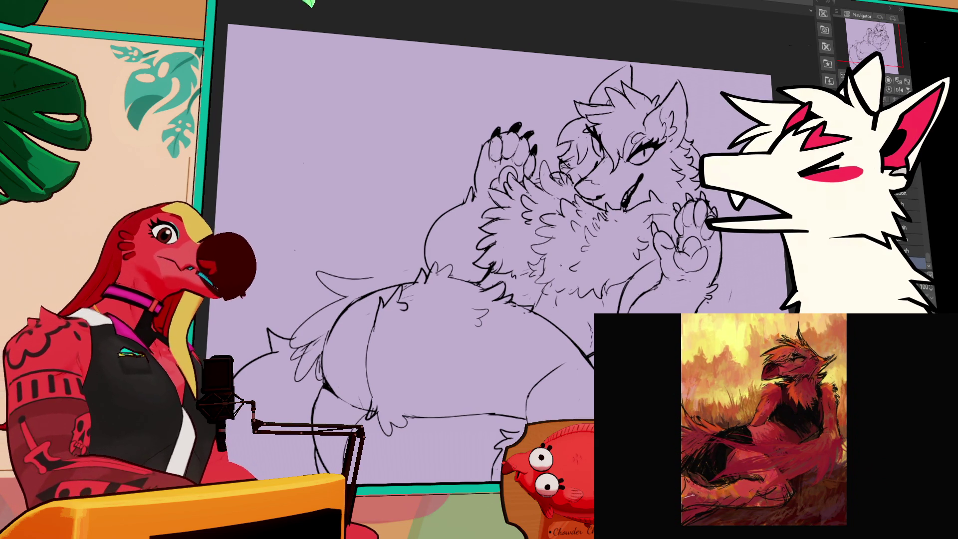
pyautogui.moveTo(725, 289); pyautogui.dragTo(726, 261)
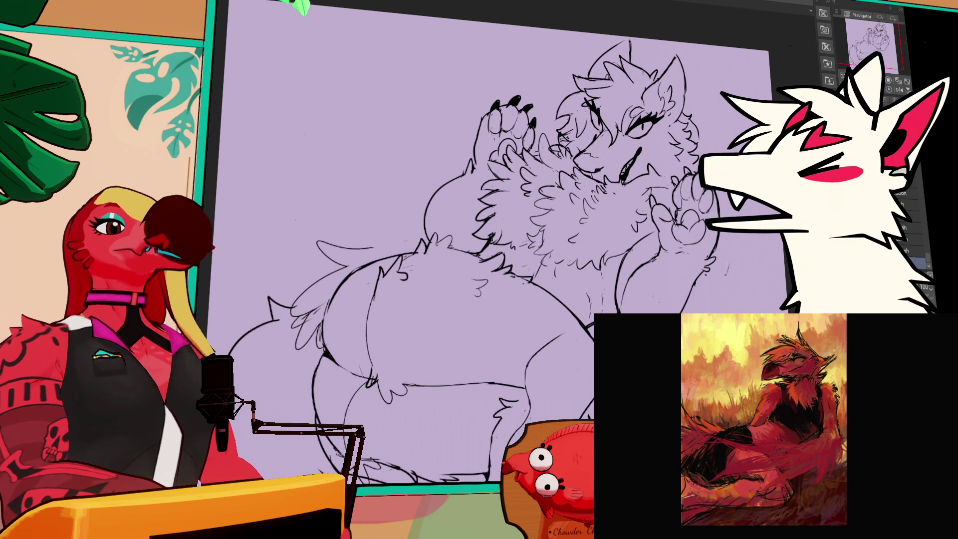
pyautogui.scroll(-3, 725, 264)
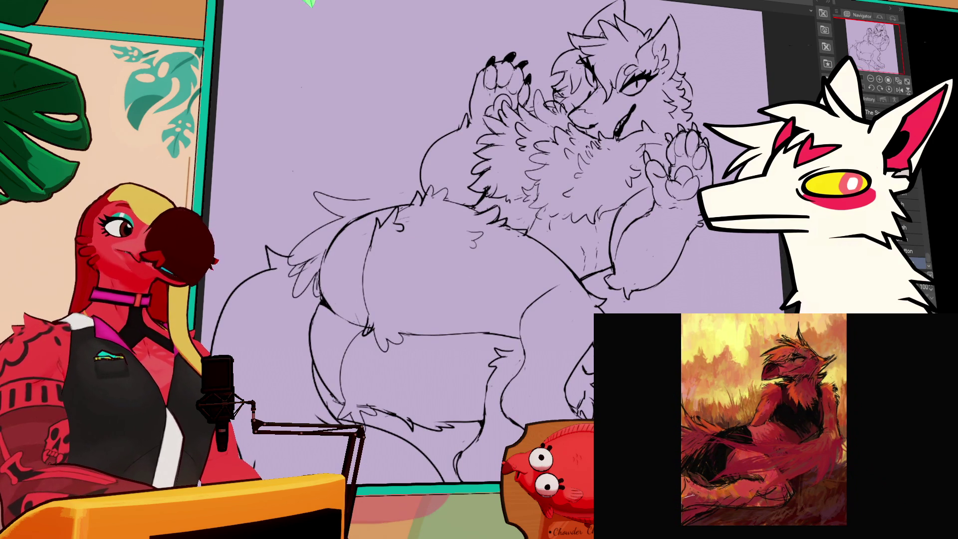
pyautogui.scroll(-5, 496, 242)
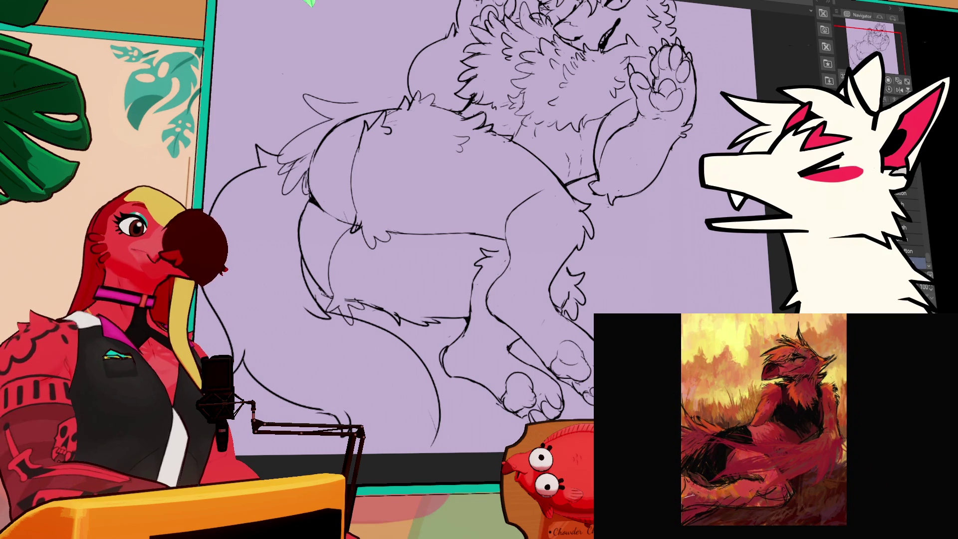
pyautogui.scroll(-2, 494, 228)
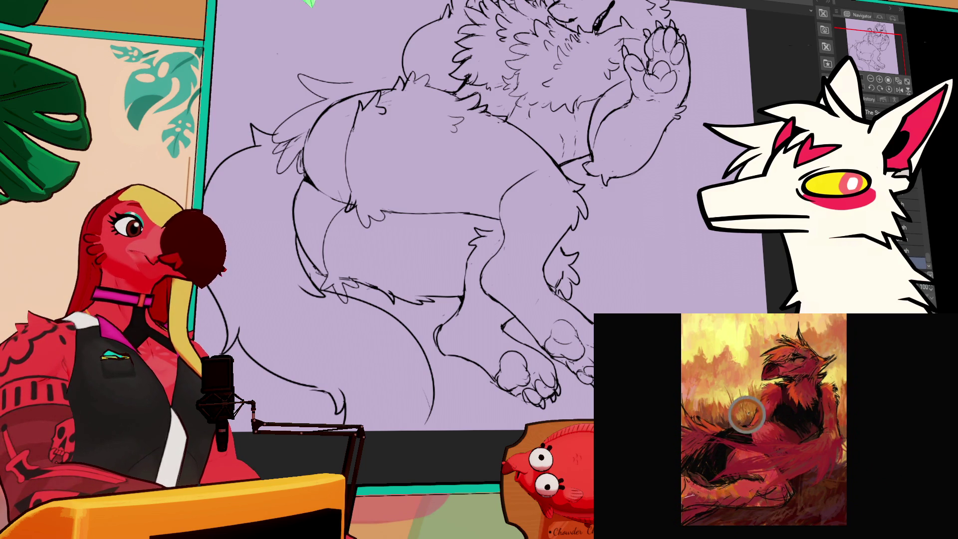
pyautogui.moveTo(594, 257)
pyautogui.mouseDown()
pyautogui.moveTo(585, 364)
pyautogui.moveTo(591, 352)
pyautogui.mouseUp()
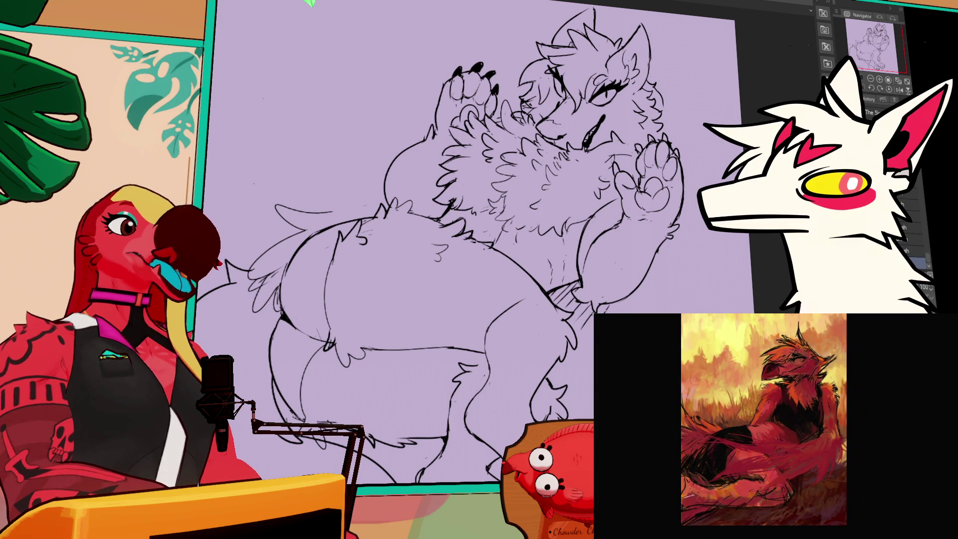
# - Add a small lineart stroke, then create a new empty raster layer and zoom in
pyautogui.moveTo(653, 284); pyautogui.dragTo(641, 300)
pyautogui.moveTo(706, 261); pyautogui.dragTo(693, 309)
pyautogui.moveTo(611, 176)
pyautogui.mouseDown()
pyautogui.moveTo(598, 181)
pyautogui.moveTo(587, 140)
pyautogui.moveTo(618, 144)
pyautogui.moveTo(610, 174)
pyautogui.mouseUp()
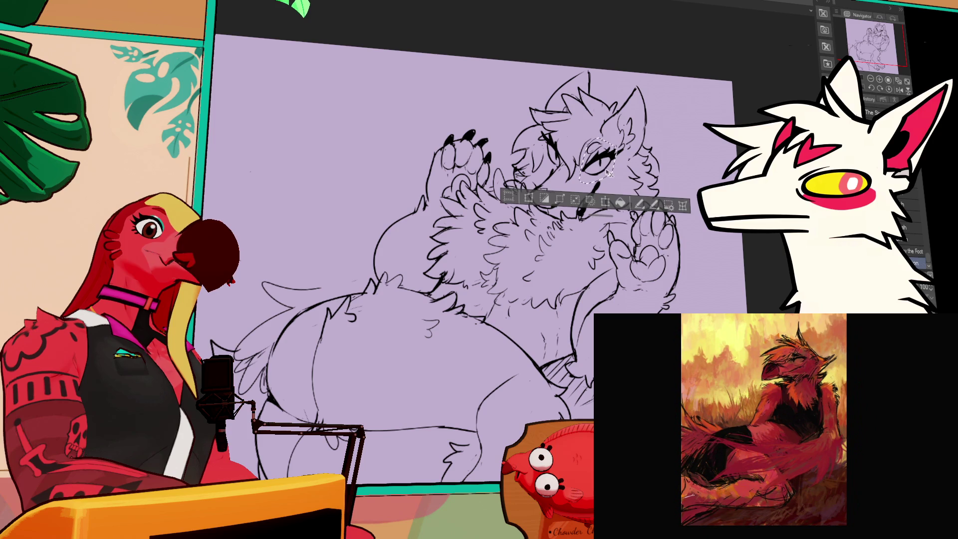
pyautogui.hotkey('ctrl', 'd')
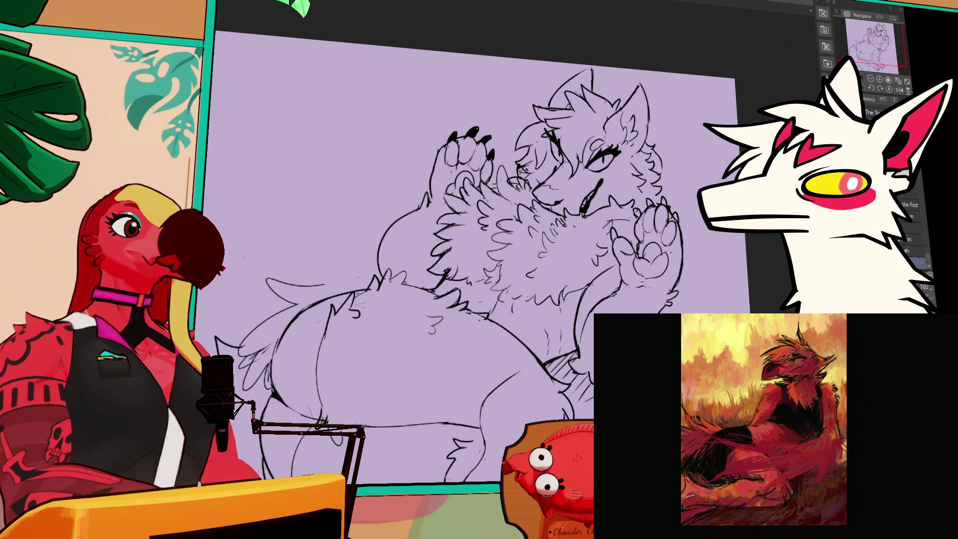
pyautogui.hotkey('ctrl', 'shift', 'n')
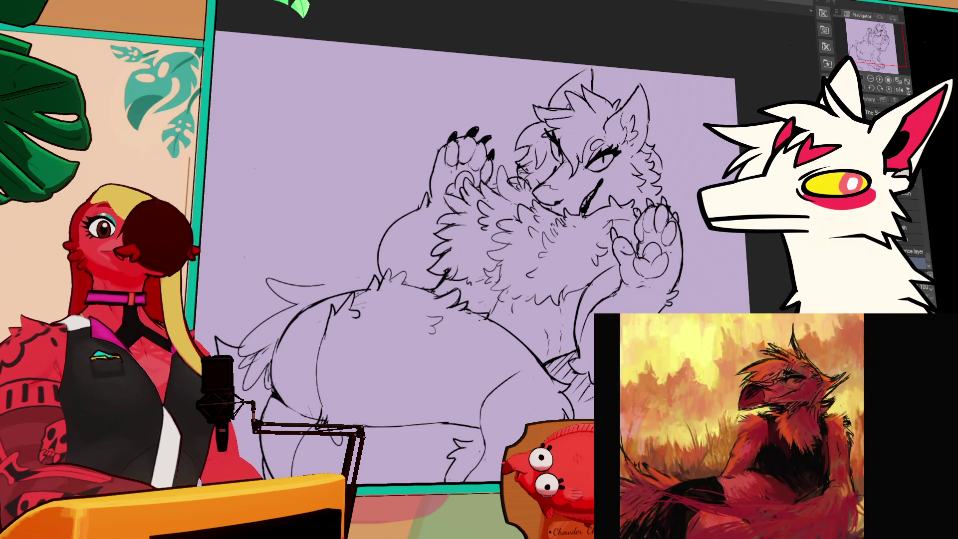
pyautogui.scroll(2, 478, 209)
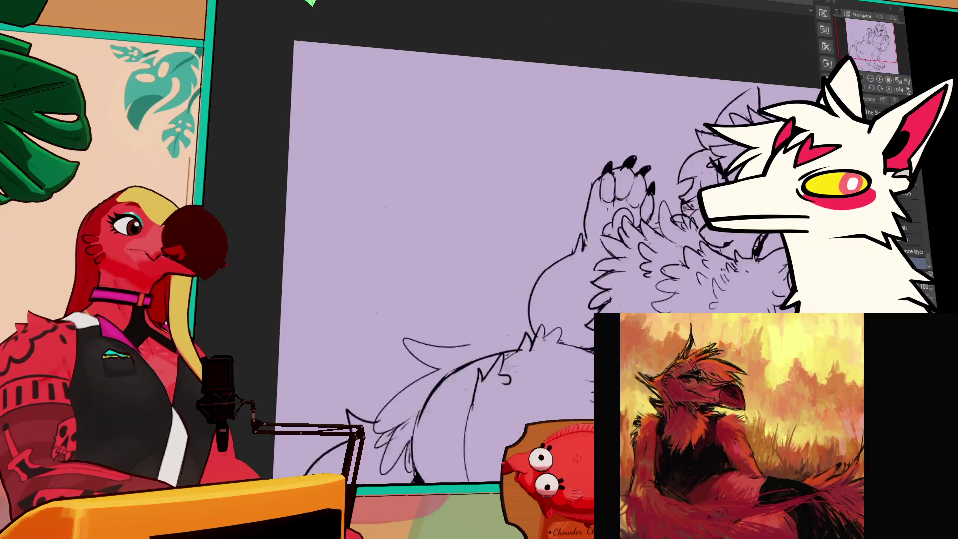
# - Lasso the face and delete the old eye lines, then deselect
pyautogui.moveTo(637, 233)
pyautogui.mouseDown()
pyautogui.moveTo(559, 272)
pyautogui.moveTo(544, 202)
pyautogui.moveTo(638, 230)
pyautogui.mouseUp()
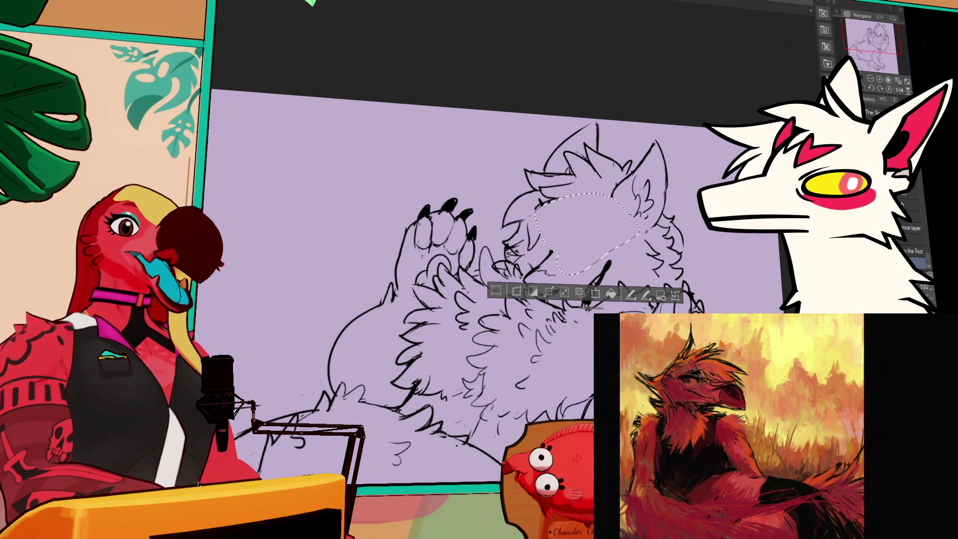
pyautogui.hotkey('ctrl', 'z')
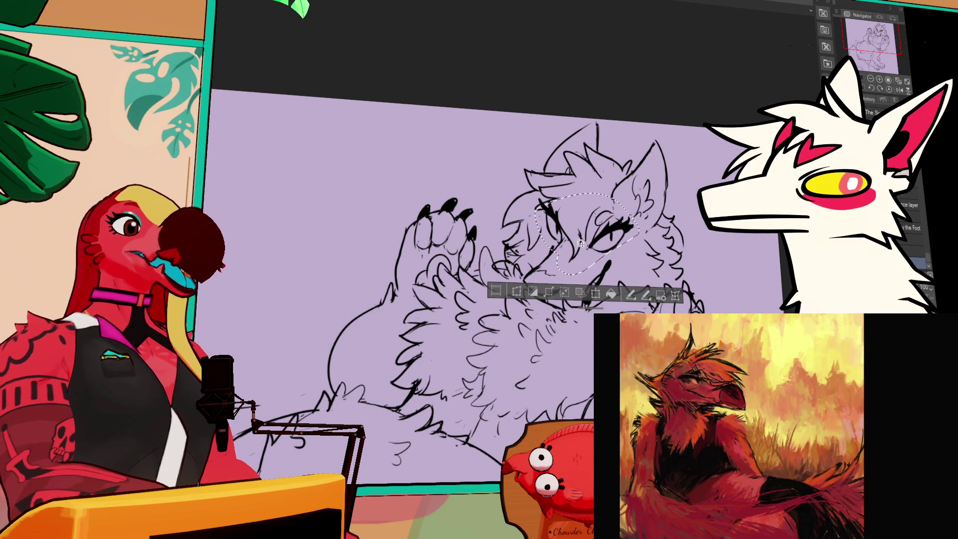
pyautogui.press('Delete')
pyautogui.hotkey('ctrl', 'd')
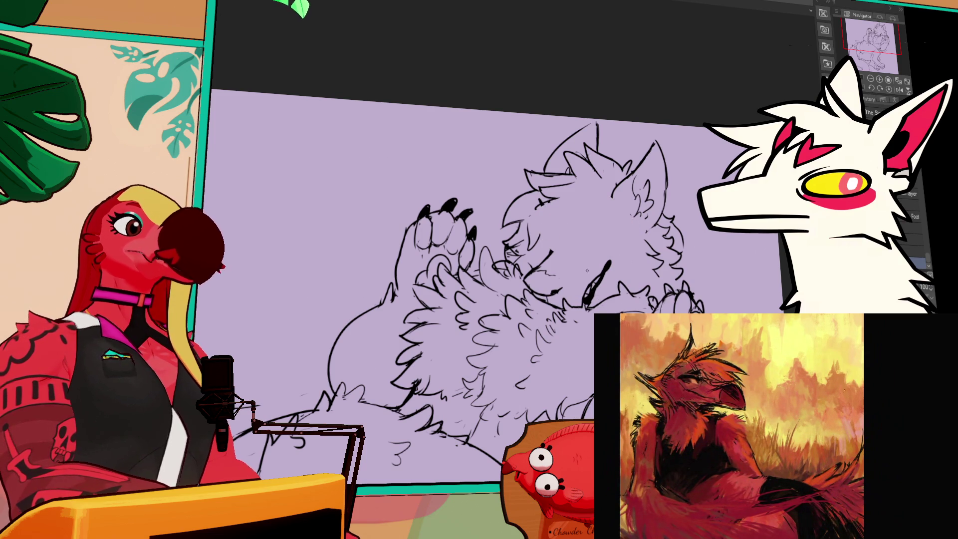
# - Draw new curved, half-closed eye lines across both eyes with the pencil
pyautogui.moveTo(544, 219)
pyautogui.mouseDown()
pyautogui.moveTo(572, 218)
pyautogui.moveTo(558, 216)
pyautogui.moveTo(591, 235)
pyautogui.moveTo(595, 247)
pyautogui.mouseUp()
pyautogui.moveTo(820, 364); pyautogui.dragTo(818, 399)
pyautogui.moveTo(545, 241)
pyautogui.mouseDown()
pyautogui.moveTo(628, 231)
pyautogui.moveTo(622, 239)
pyautogui.mouseUp()
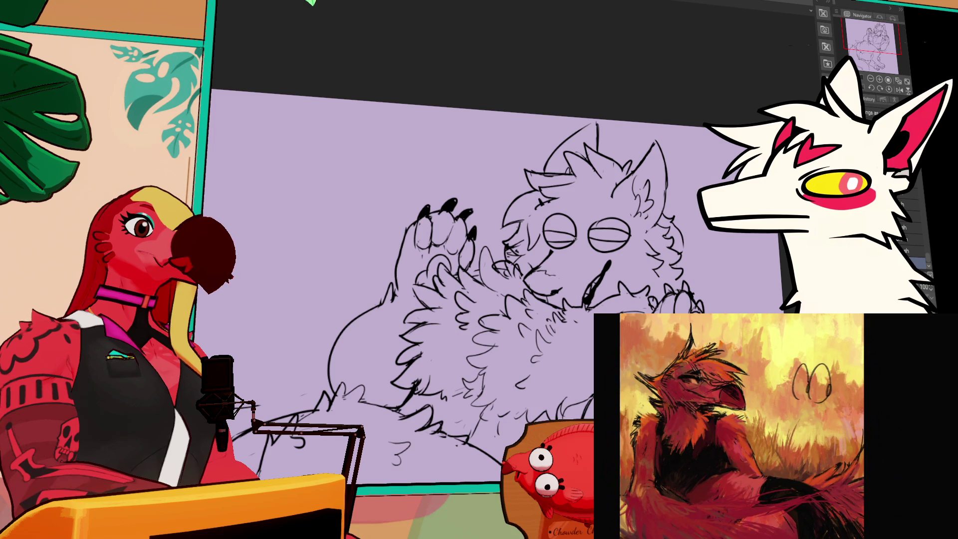
pyautogui.click(548, 247)
pyautogui.moveTo(563, 220); pyautogui.dragTo(545, 221)
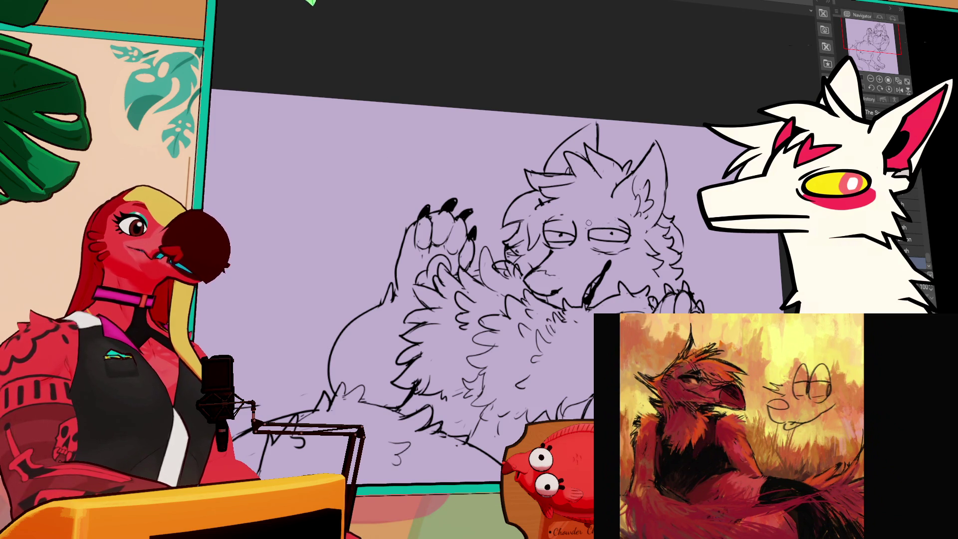
# - Add brow strokes and small marks around the eyes, darkening the left eye lines
pyautogui.moveTo(613, 223); pyautogui.dragTo(626, 221)
pyautogui.moveTo(556, 212)
pyautogui.mouseDown()
pyautogui.moveTo(578, 205)
pyautogui.moveTo(617, 213)
pyautogui.moveTo(591, 212)
pyautogui.mouseUp()
pyautogui.moveTo(548, 254)
pyautogui.mouseDown()
pyautogui.moveTo(579, 237)
pyautogui.moveTo(640, 249)
pyautogui.mouseUp()
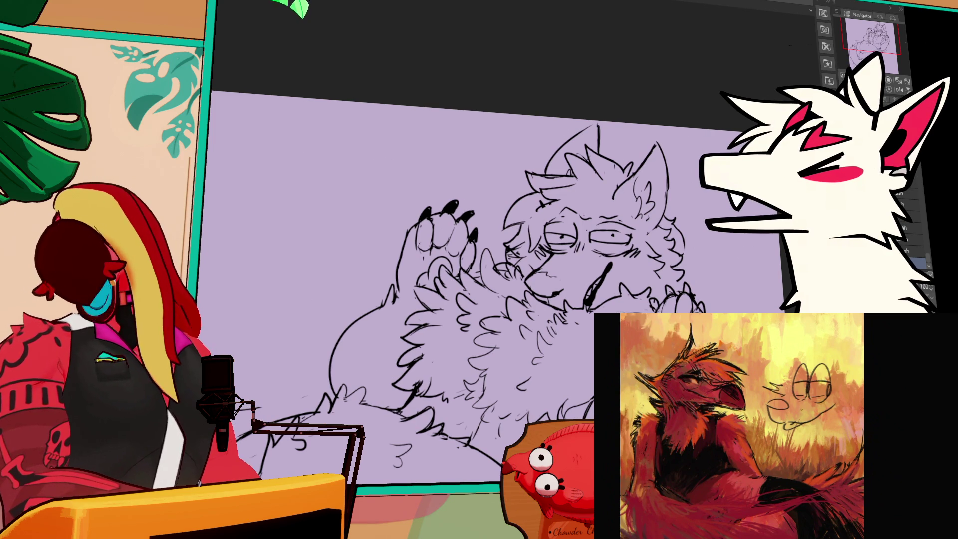
pyautogui.moveTo(602, 228)
pyautogui.mouseDown()
pyautogui.moveTo(631, 224)
pyautogui.moveTo(556, 221)
pyautogui.moveTo(576, 220)
pyautogui.mouseUp()
pyautogui.moveTo(570, 236); pyautogui.dragTo(577, 222)
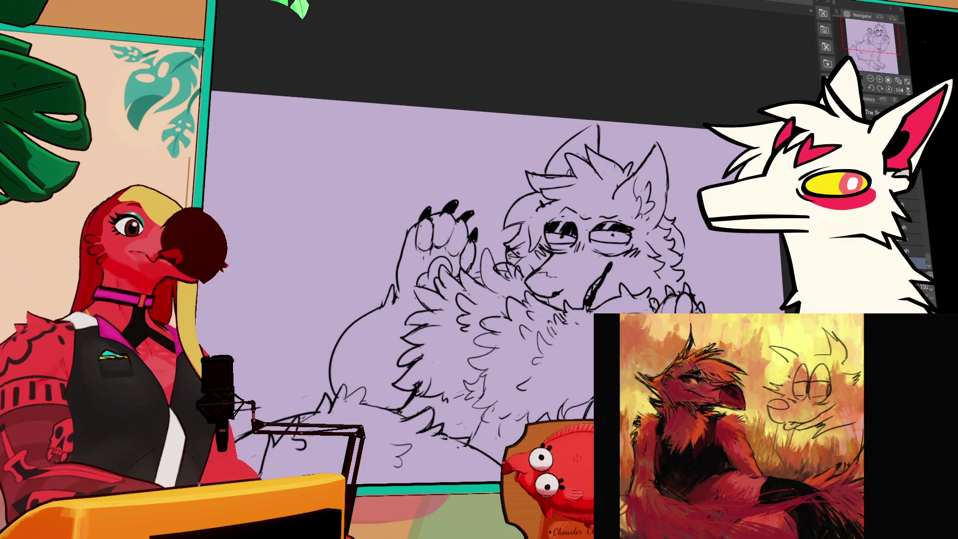
pyautogui.moveTo(449, 250); pyautogui.dragTo(406, 245)
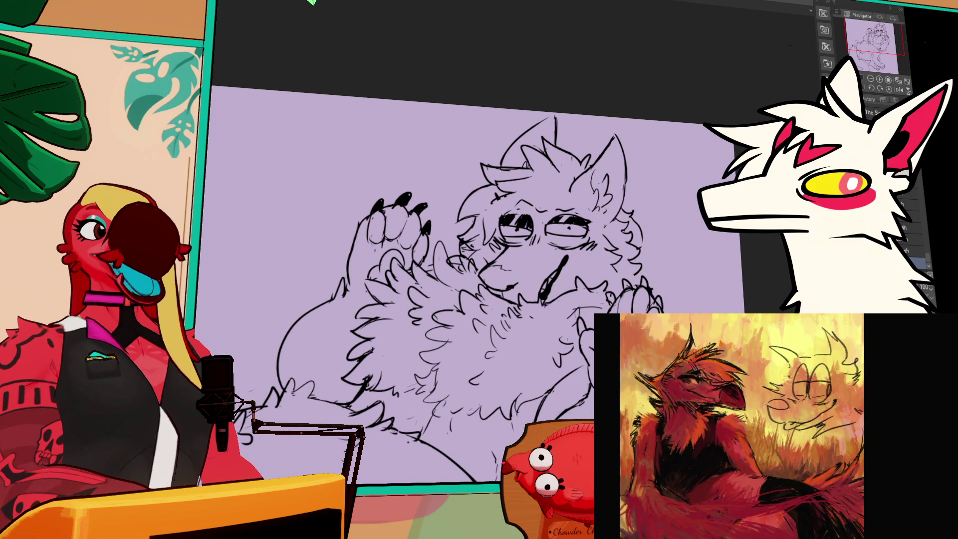
# - Toggle undo and redo to compare the redrawn eyes against the original lashed eyes
pyautogui.scroll(-2, 469, 268)
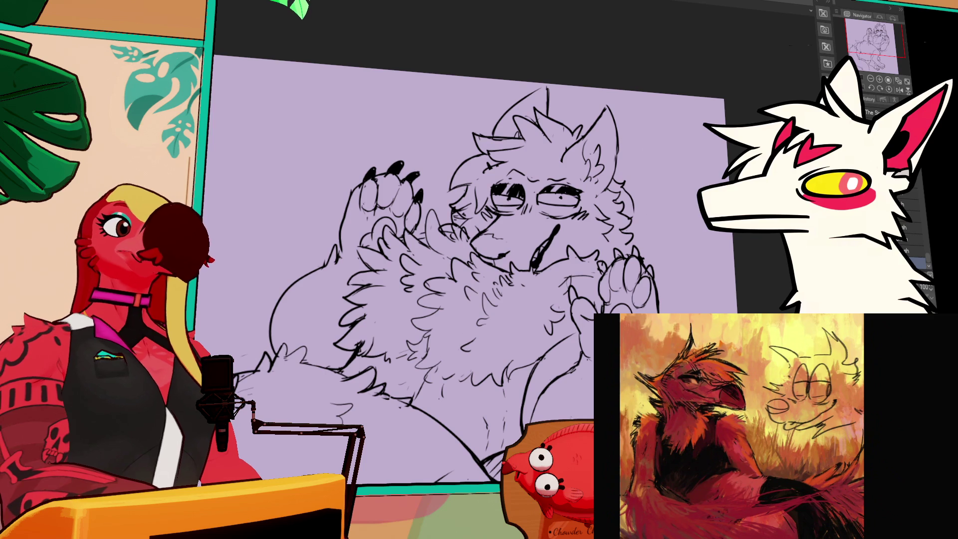
pyautogui.hotkey('ctrl', 'z')
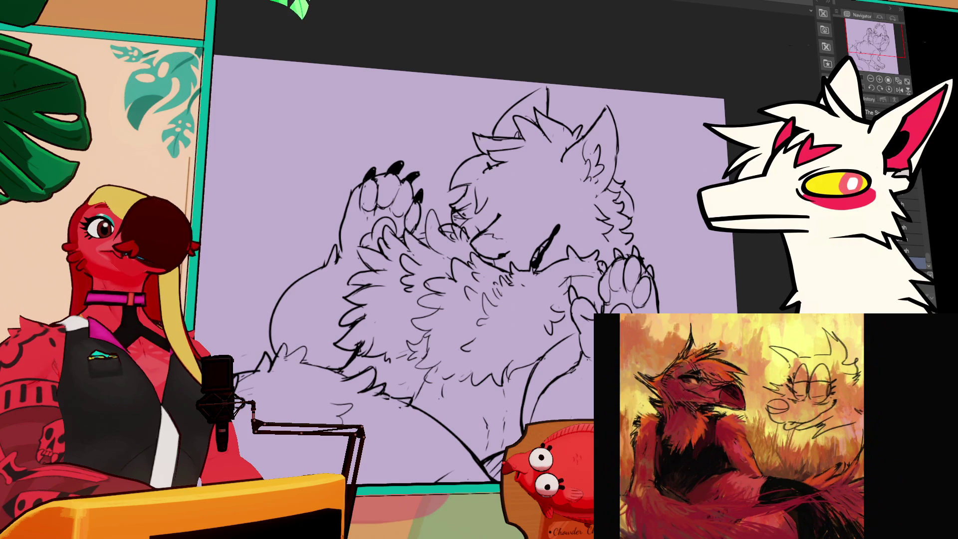
pyautogui.hotkey('ctrl', 'y')
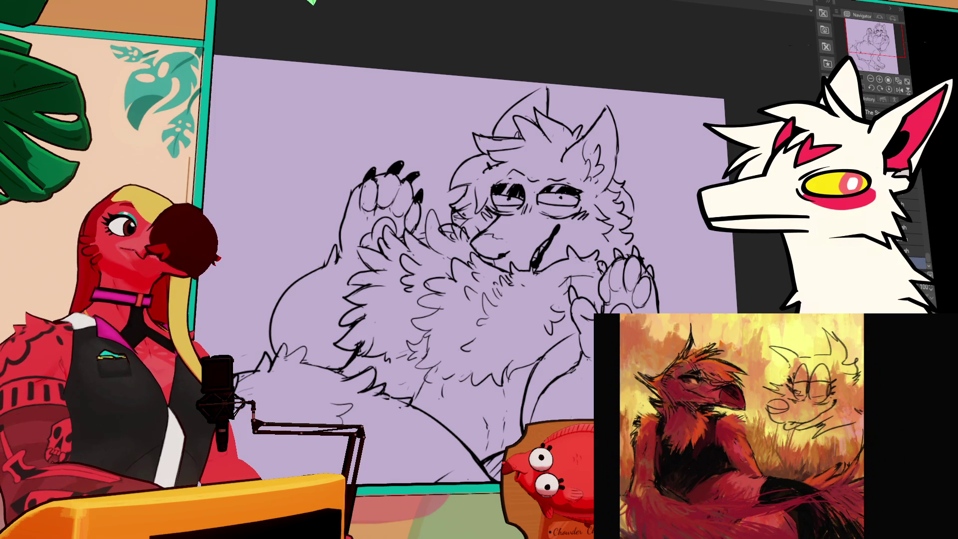
pyautogui.hotkey('ctrl', 'z')
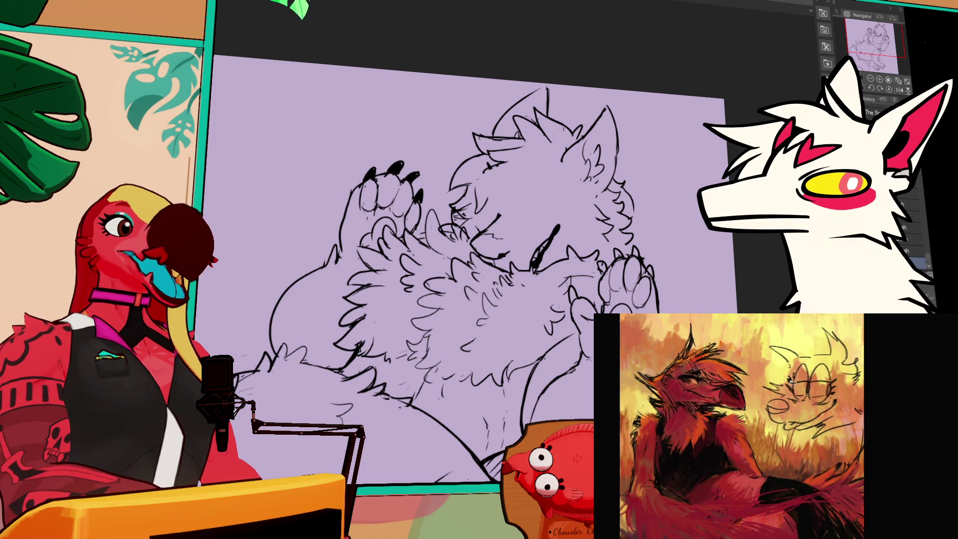
pyautogui.hotkey('ctrl', 'y')
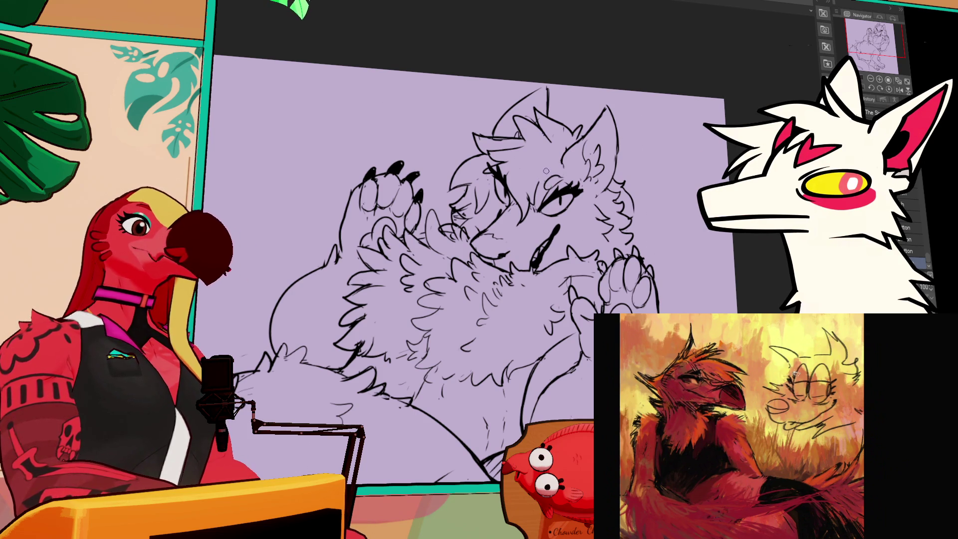
# - Check the faint fur stroke, then rotate the canvas slightly counterclockwise and zoom out
pyautogui.moveTo(687, 200); pyautogui.dragTo(688, 216)
pyautogui.moveTo(356, 302); pyautogui.dragTo(427, 307)
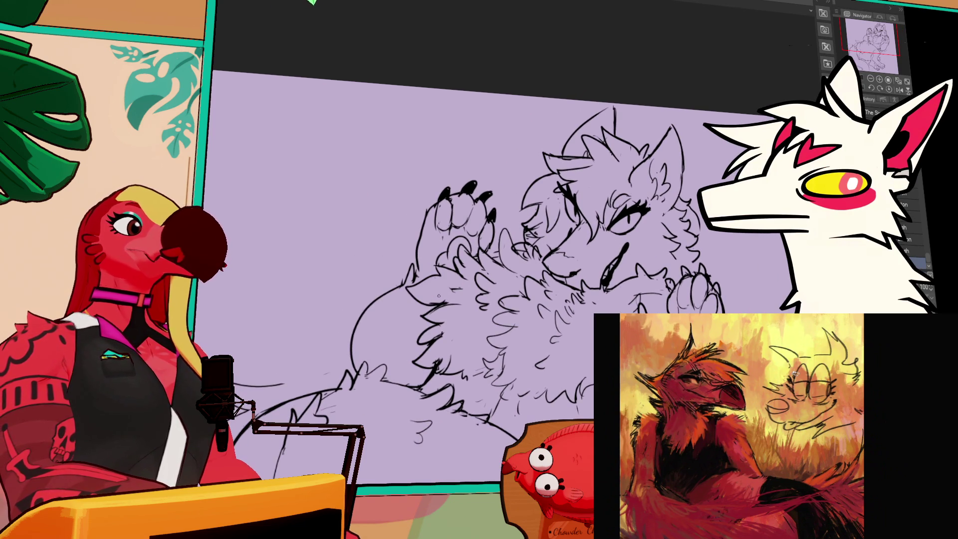
pyautogui.hotkey('ctrl', 'z')
pyautogui.hotkey('ctrl', 'y')
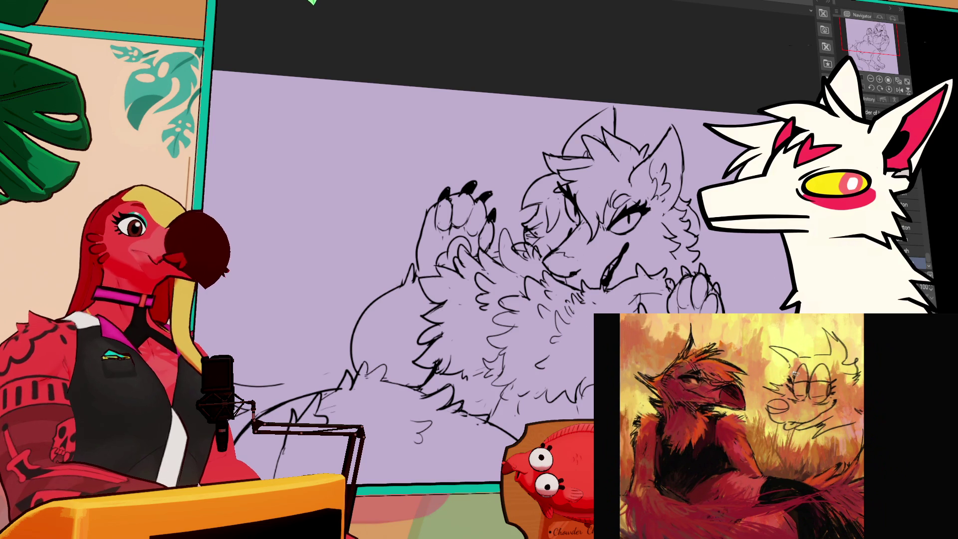
pyautogui.press('-')
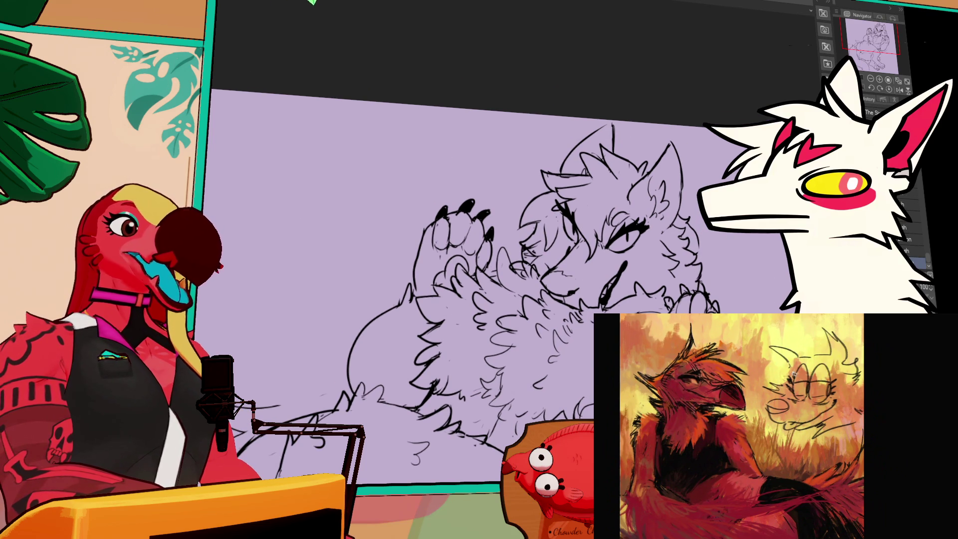
pyautogui.press('-')
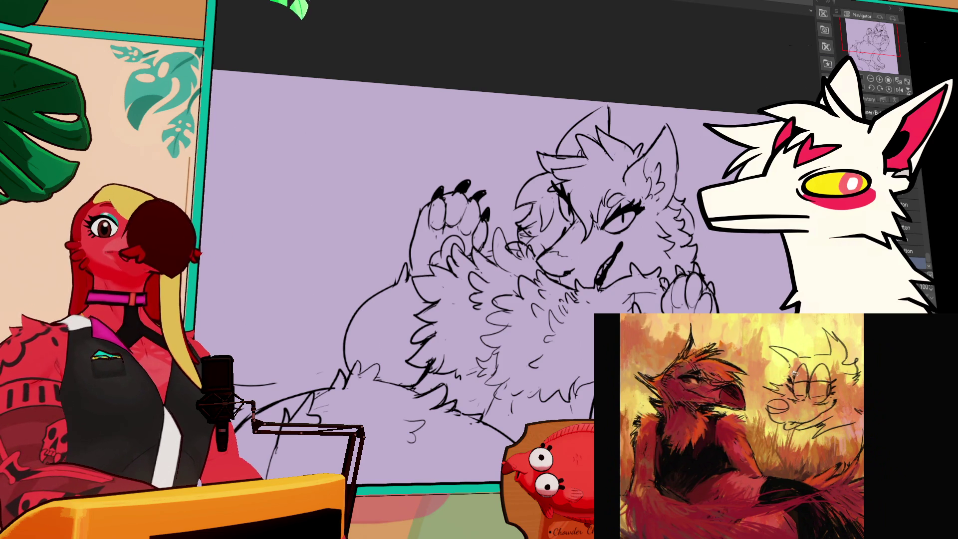
pyautogui.scroll(-3, 467, 269)
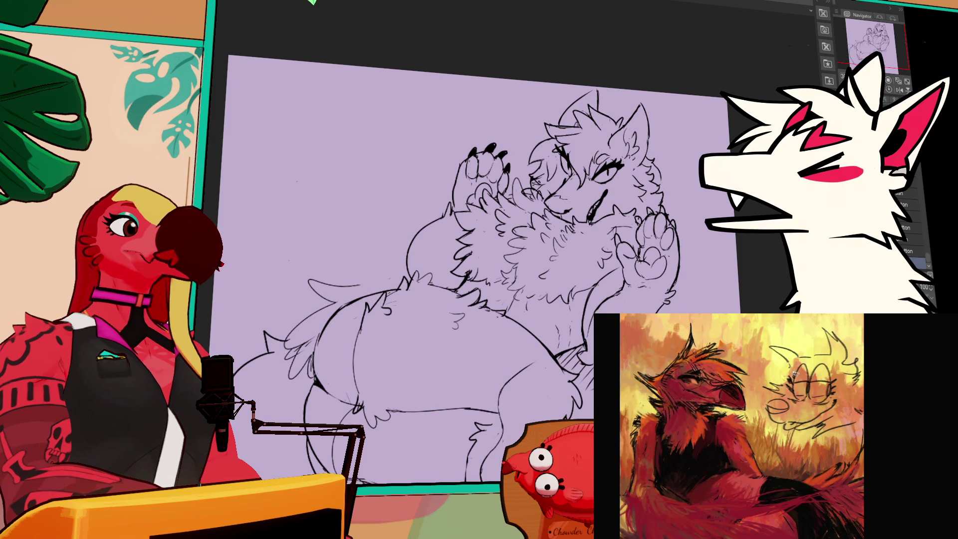
pyautogui.scroll(1, 477, 270)
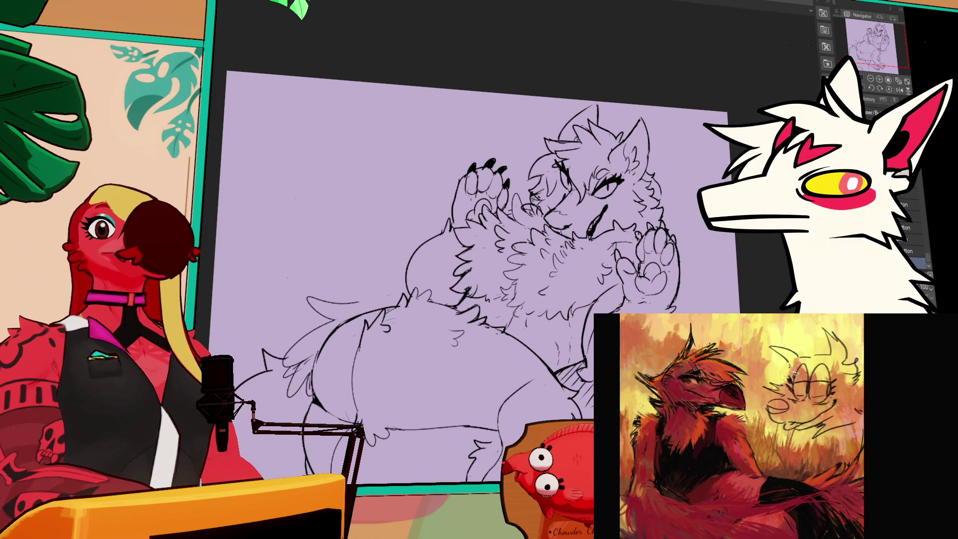
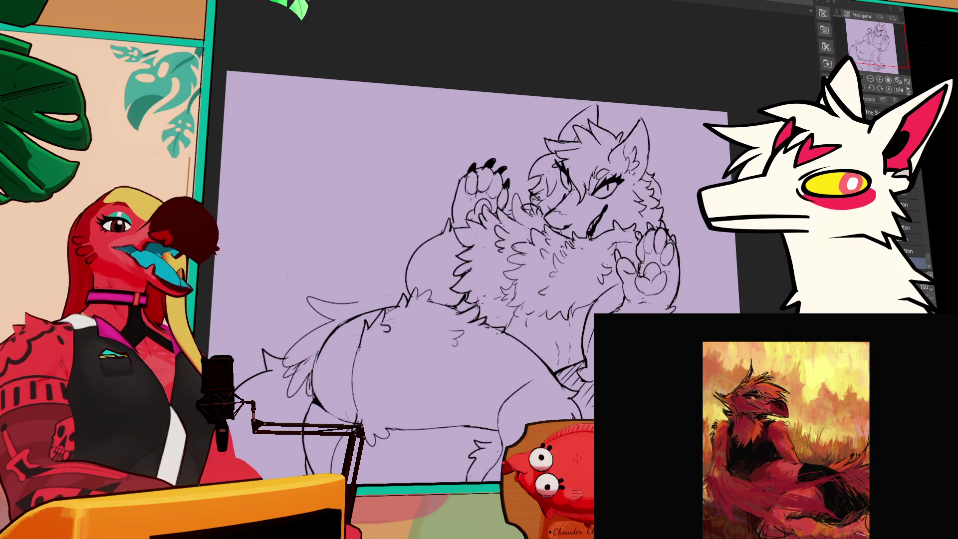
# - Switch between brush sub-tools and pan the sketch toward the upper body
pyautogui.press('b')
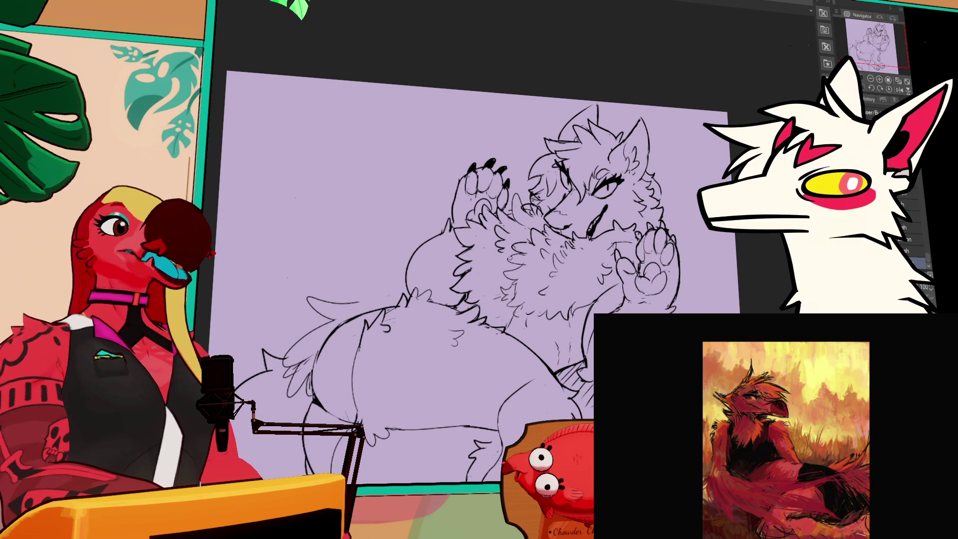
pyautogui.moveTo(496, 263); pyautogui.dragTo(542, 270)
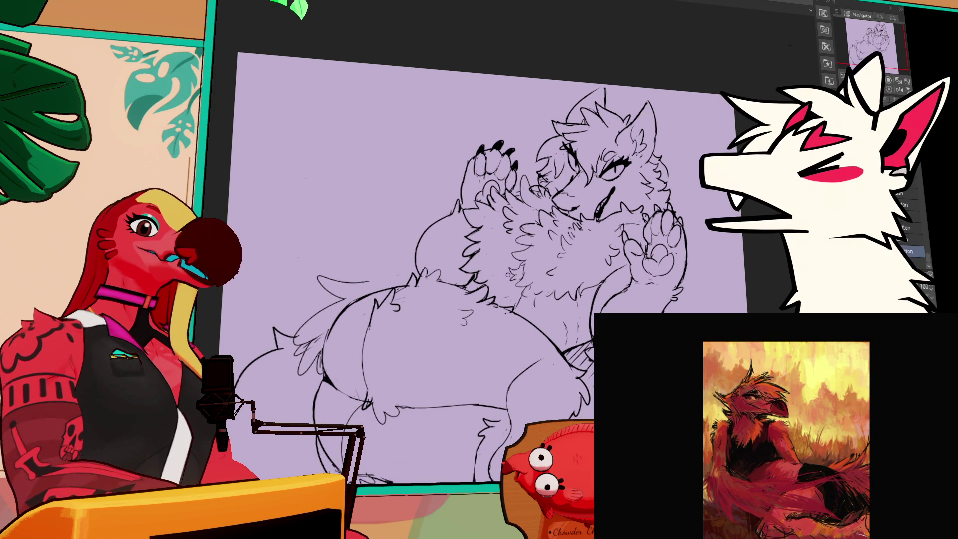
pyautogui.press('e')
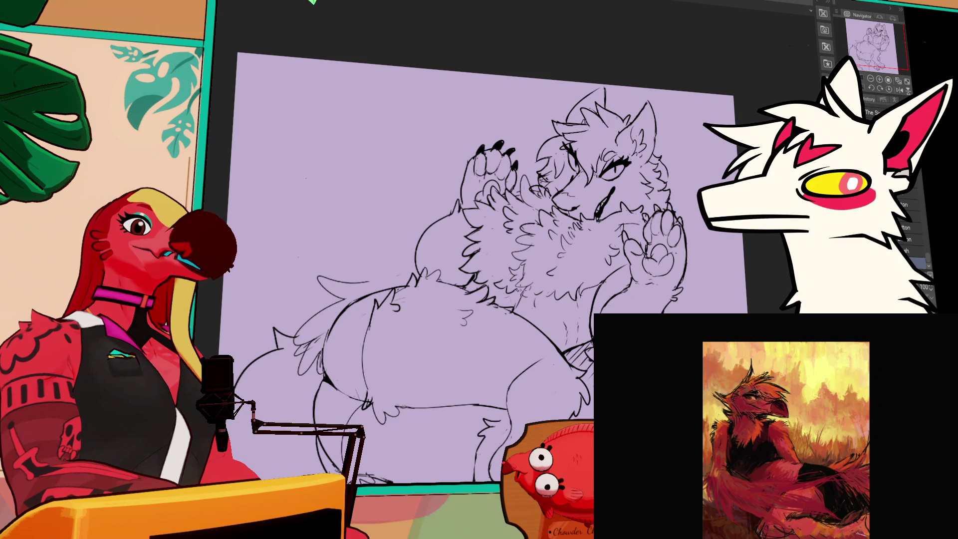
pyautogui.moveTo(678, 203); pyautogui.dragTo(677, 218)
pyautogui.press('b')
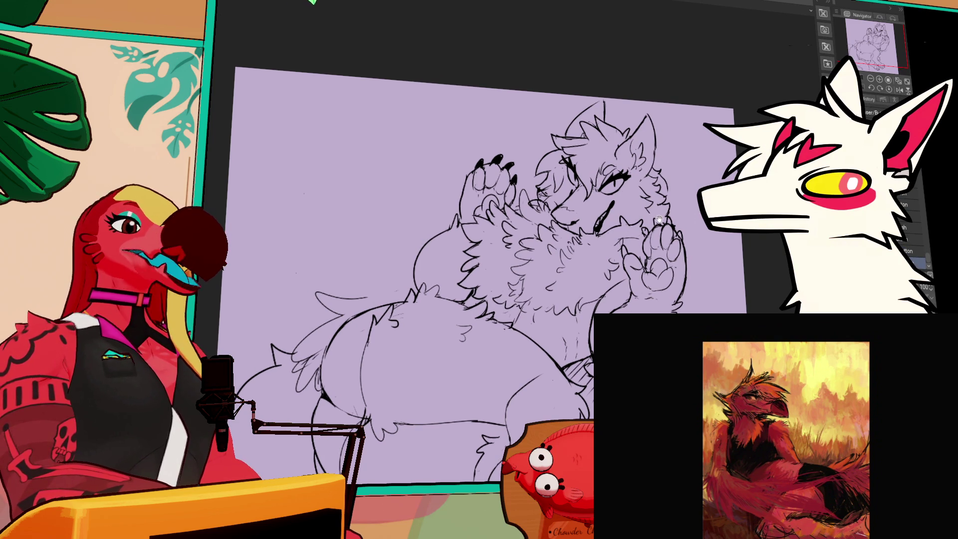
pyautogui.moveTo(654, 234); pyautogui.dragTo(674, 196)
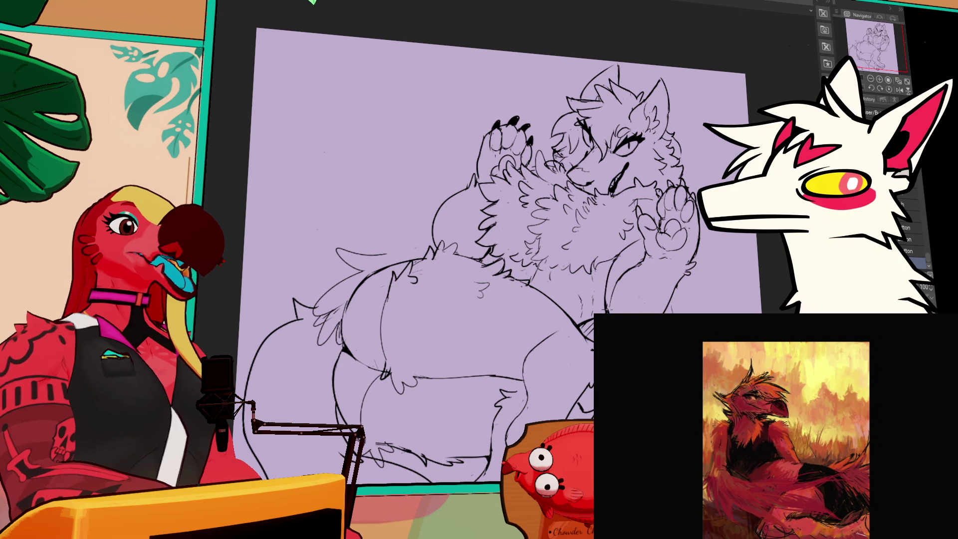
# - Bring the legs and tail into view and shade the legs with short hatching strokes
pyautogui.scroll(1, 499, 250)
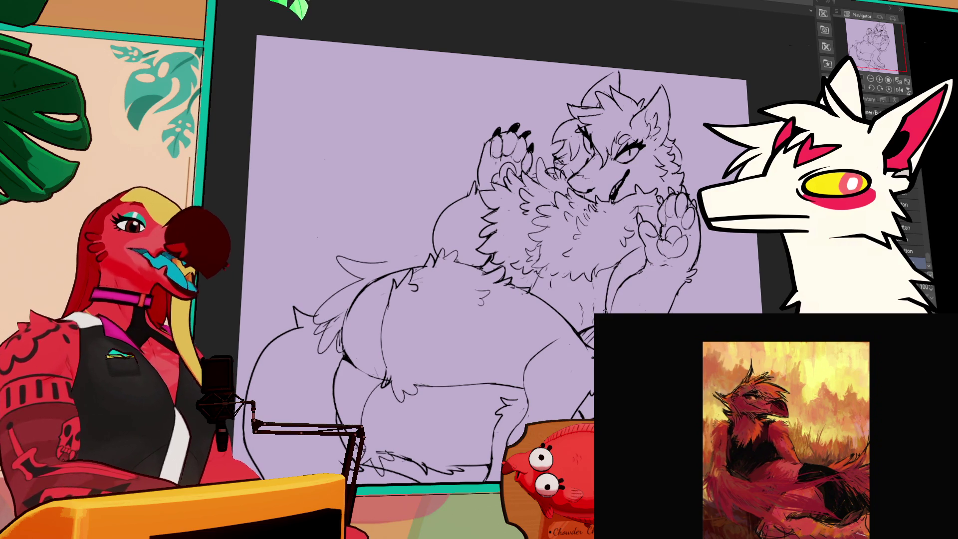
pyautogui.moveTo(683, 250); pyautogui.dragTo(682, 260)
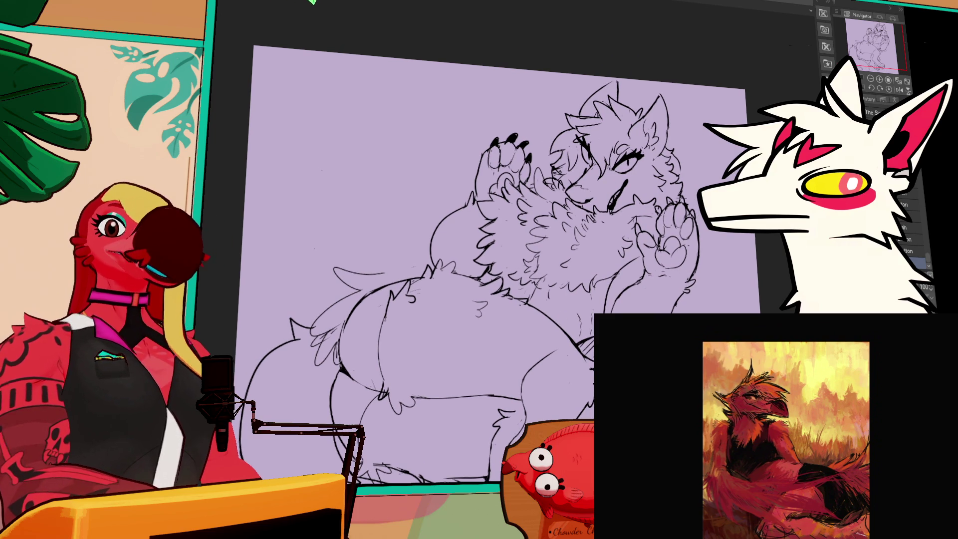
pyautogui.moveTo(498, 249); pyautogui.dragTo(513, 157)
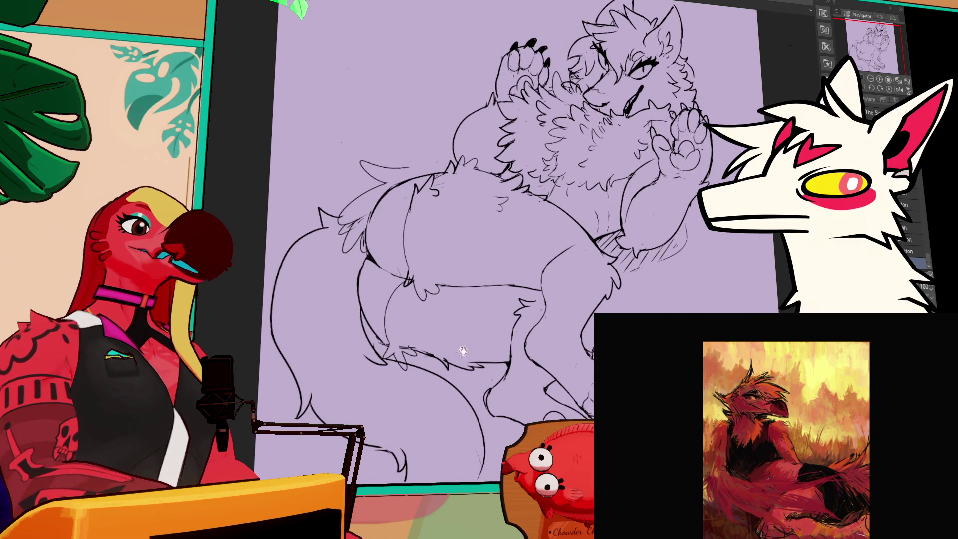
pyautogui.moveTo(499, 249); pyautogui.dragTo(654, 177)
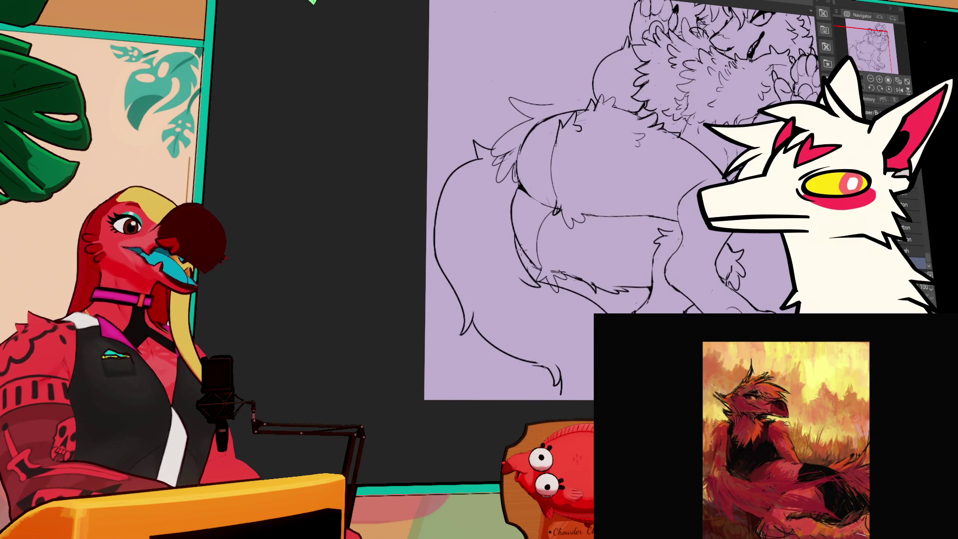
pyautogui.moveTo(499, 250); pyautogui.dragTo(568, 232)
pyautogui.moveTo(647, 270)
pyautogui.mouseDown()
pyautogui.moveTo(631, 280)
pyautogui.moveTo(656, 292)
pyautogui.mouseUp()
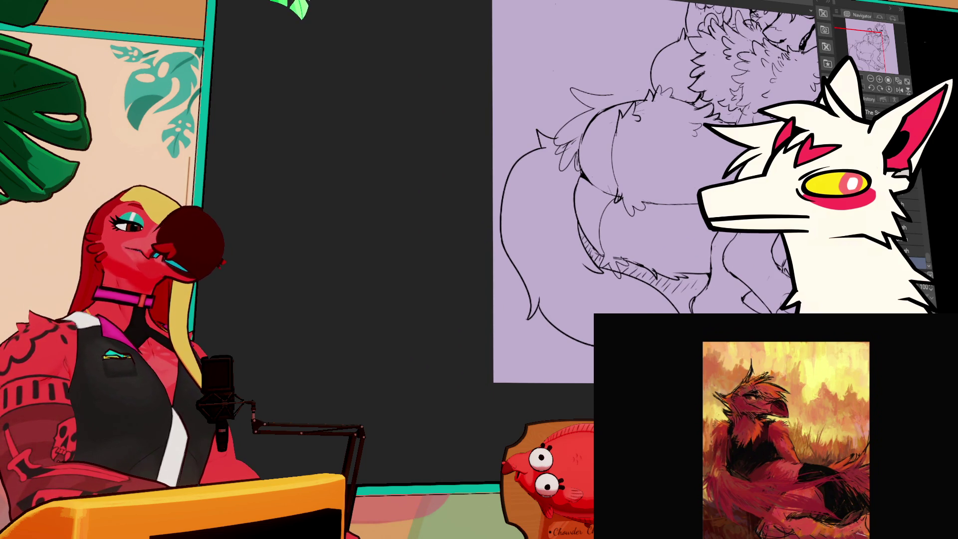
pyautogui.scroll(-2, 695, 282)
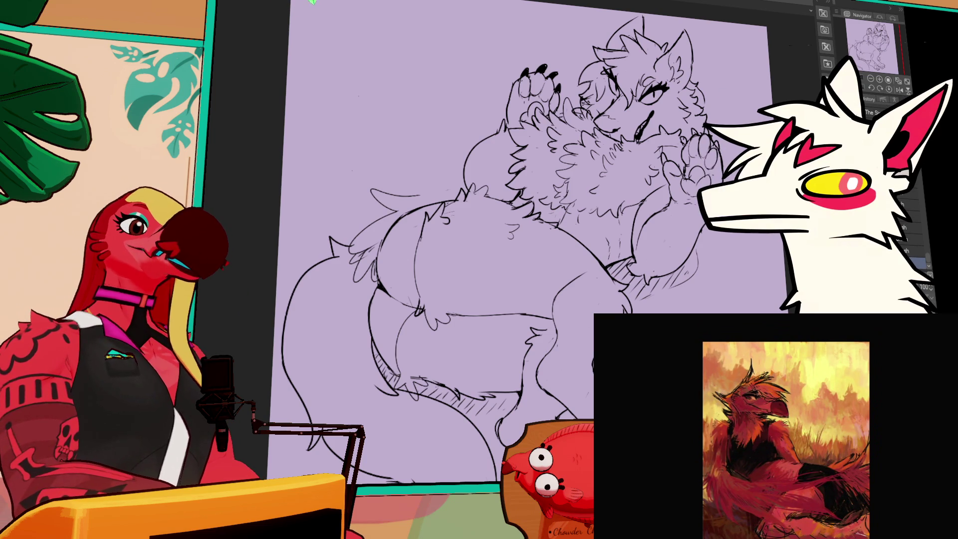
pyautogui.moveTo(739, 411); pyautogui.dragTo(731, 427)
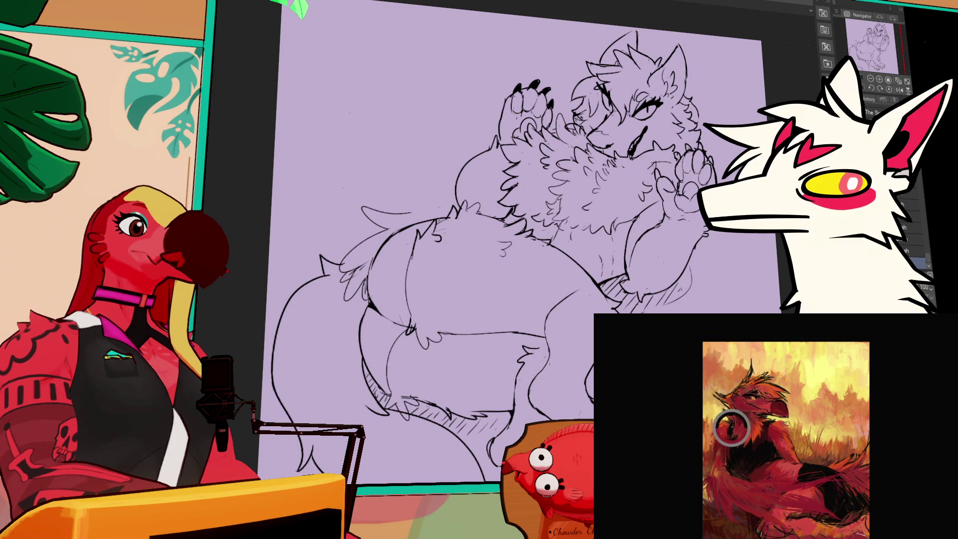
pyautogui.moveTo(707, 254); pyautogui.dragTo(704, 250)
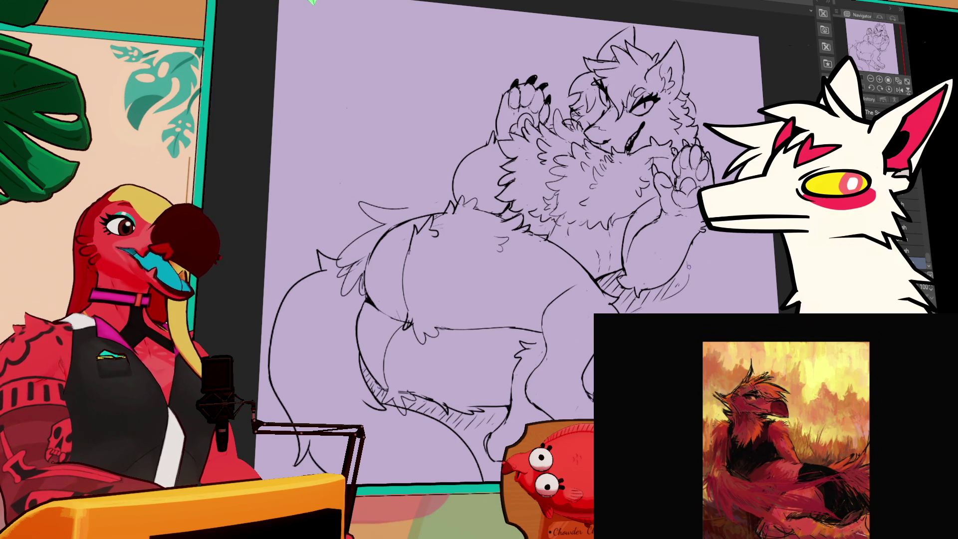
pyautogui.moveTo(558, 404)
pyautogui.mouseDown()
pyautogui.moveTo(568, 342)
pyautogui.moveTo(573, 351)
pyautogui.mouseUp()
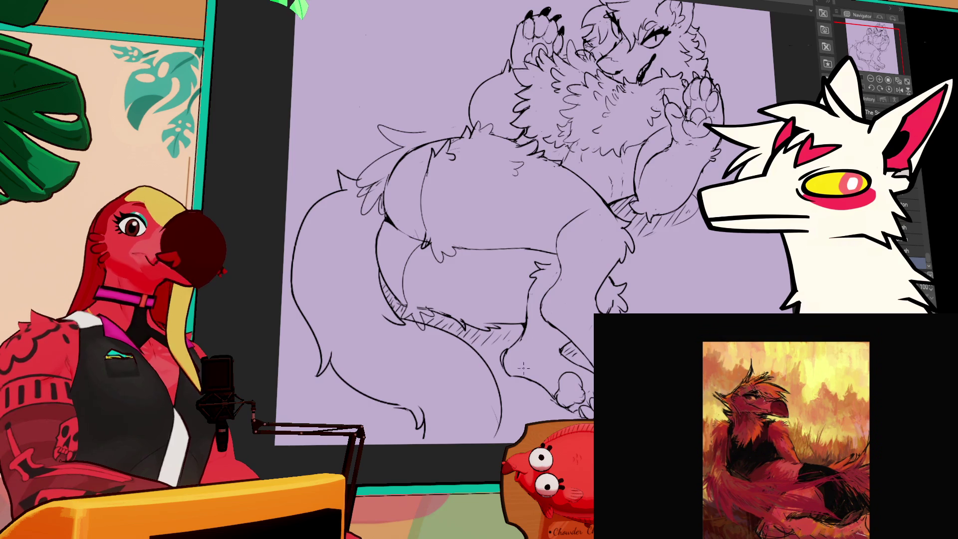
pyautogui.moveTo(691, 257)
pyautogui.mouseDown()
pyautogui.moveTo(698, 274)
pyautogui.moveTo(719, 257)
pyautogui.moveTo(717, 269)
pyautogui.mouseUp()
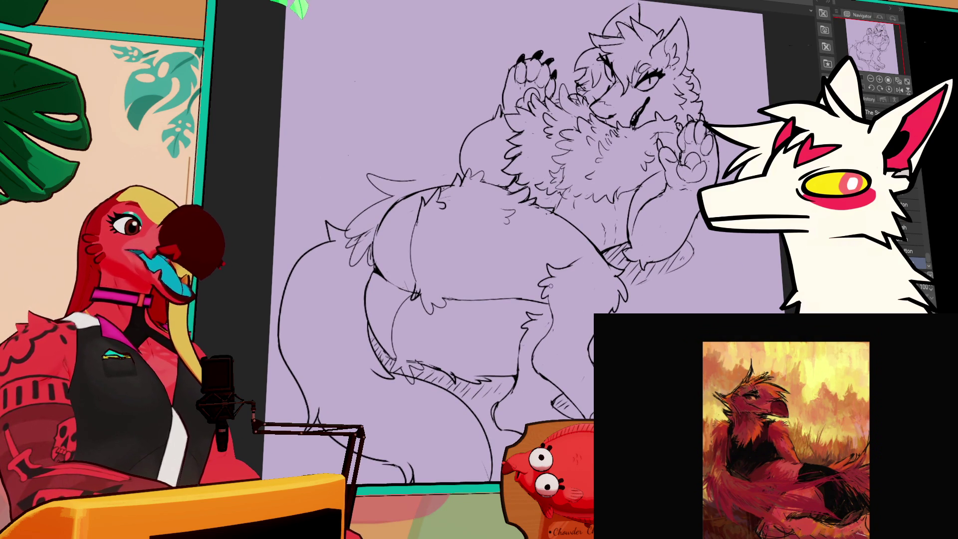
pyautogui.moveTo(713, 251); pyautogui.dragTo(708, 304)
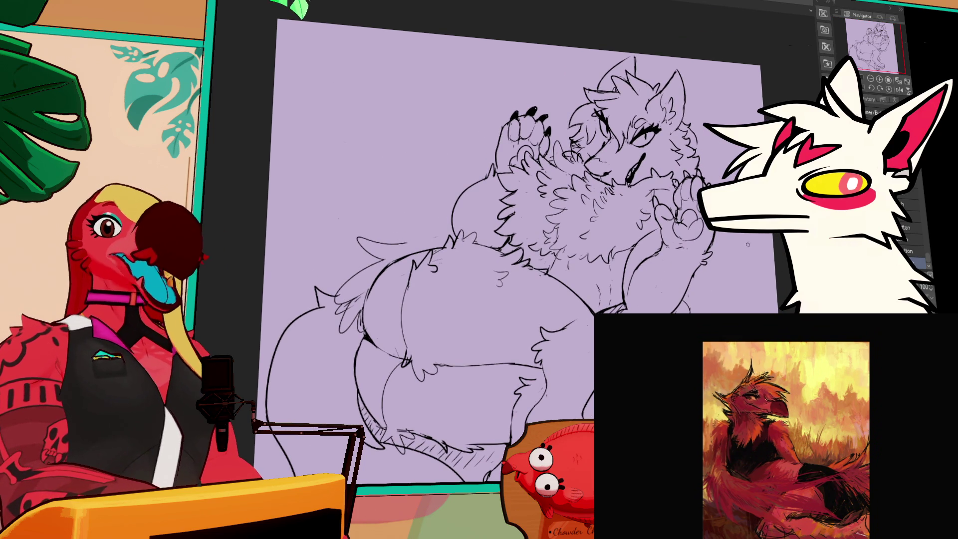
pyautogui.moveTo(640, 202); pyautogui.dragTo(648, 230)
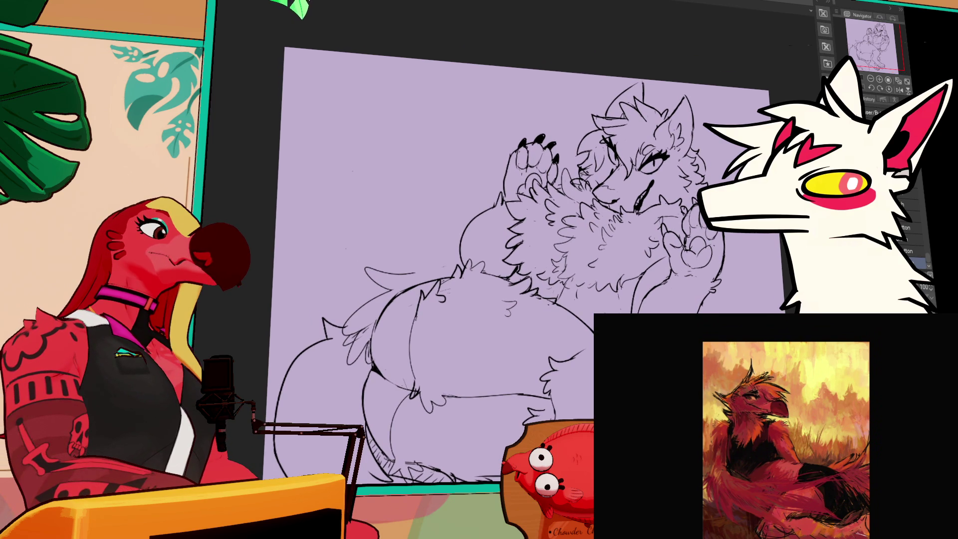
pyautogui.click(871, 78)
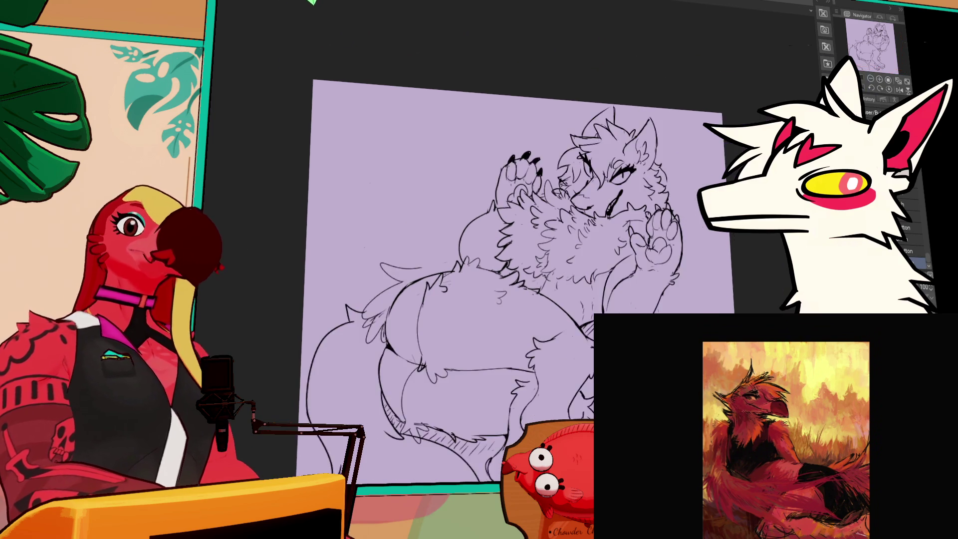
# - Lasso-fill the character's body with flat white
pyautogui.moveTo(308, 462)
pyautogui.mouseDown()
pyautogui.moveTo(651, 38)
pyautogui.moveTo(691, 282)
pyautogui.mouseUp()
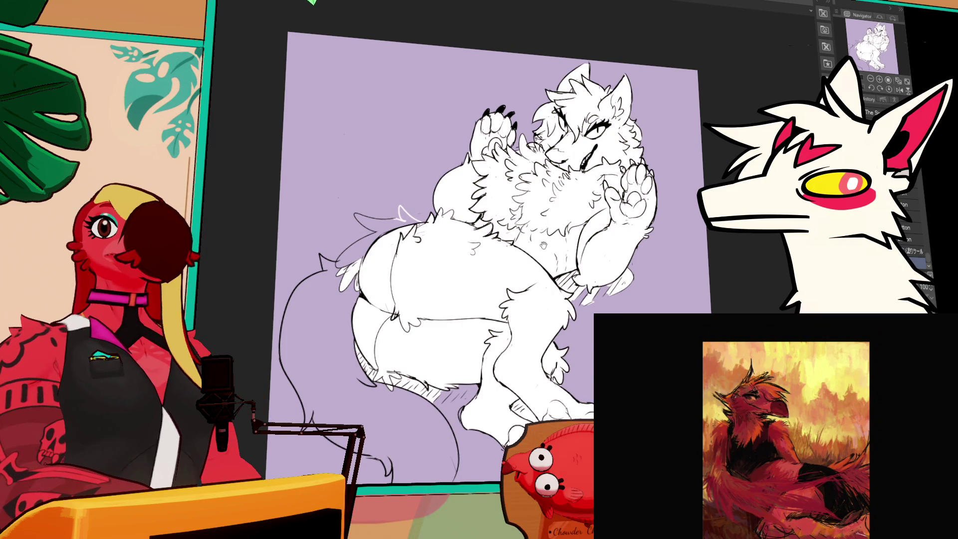
pyautogui.moveTo(550, 244); pyautogui.dragTo(555, 208)
pyautogui.moveTo(518, 264); pyautogui.dragTo(513, 246)
pyautogui.moveTo(487, 283); pyautogui.dragTo(493, 259)
# - Extend the tail tip line to the canvas edge, fill the tail white, and switch to the lineup document
pyautogui.moveTo(401, 406); pyautogui.dragTo(400, 392)
pyautogui.press('e')
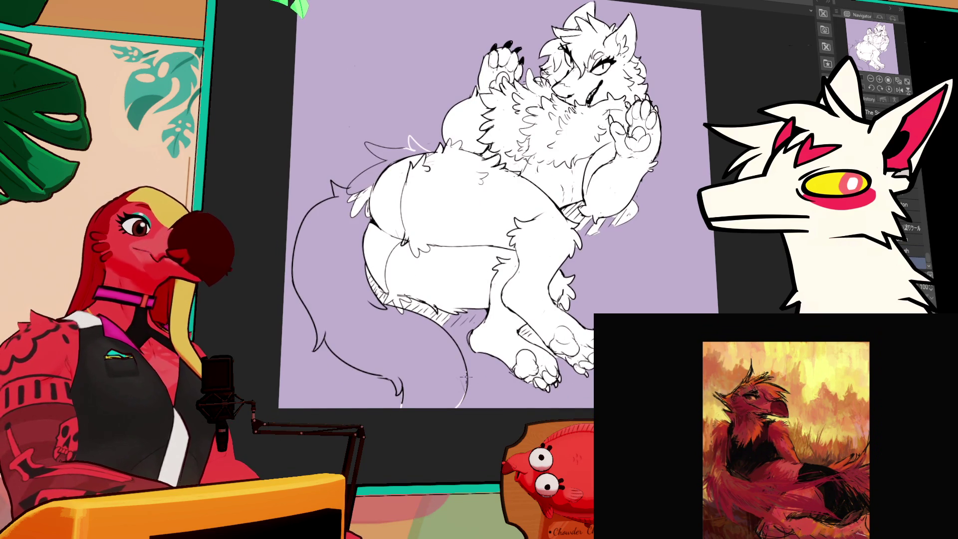
pyautogui.moveTo(309, 179)
pyautogui.mouseDown()
pyautogui.moveTo(473, 210)
pyautogui.moveTo(280, 409)
pyautogui.moveTo(307, 182)
pyautogui.mouseUp()
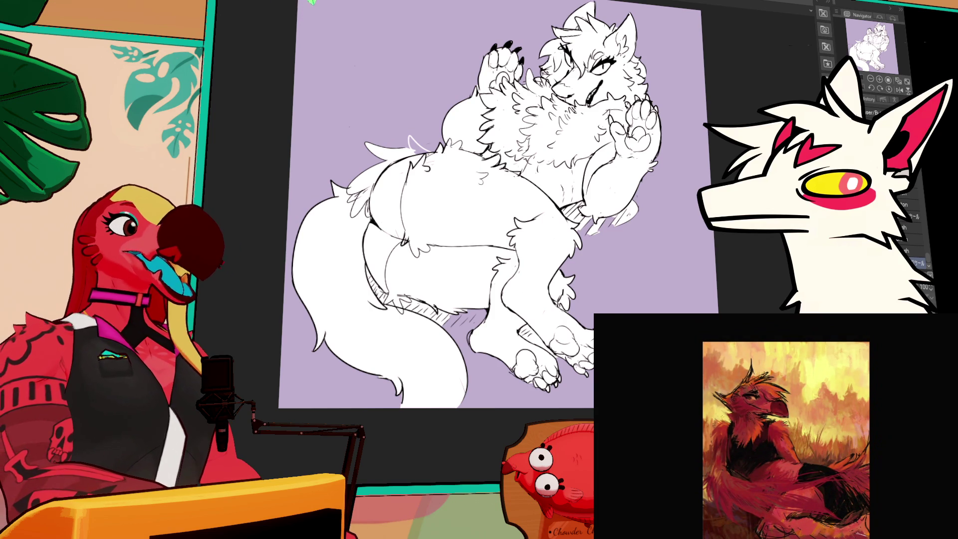
pyautogui.hotkey('ctrl', 'Tab')
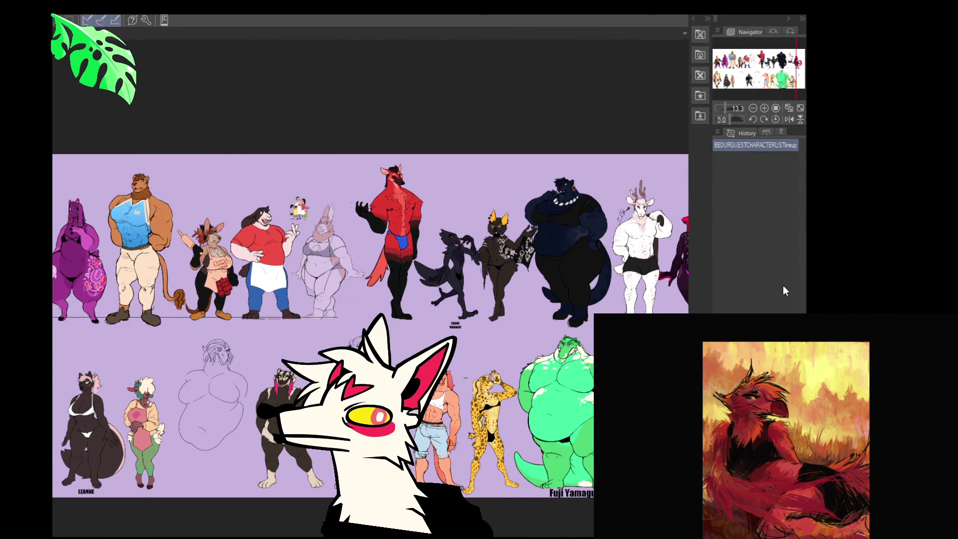
# - Pan to the tiger character, then zoom out to show both rows of the lineup
pyautogui.moveTo(362, 341)
pyautogui.mouseDown()
pyautogui.moveTo(381, 294)
pyautogui.moveTo(427, 300)
pyautogui.moveTo(447, 281)
pyautogui.mouseUp()
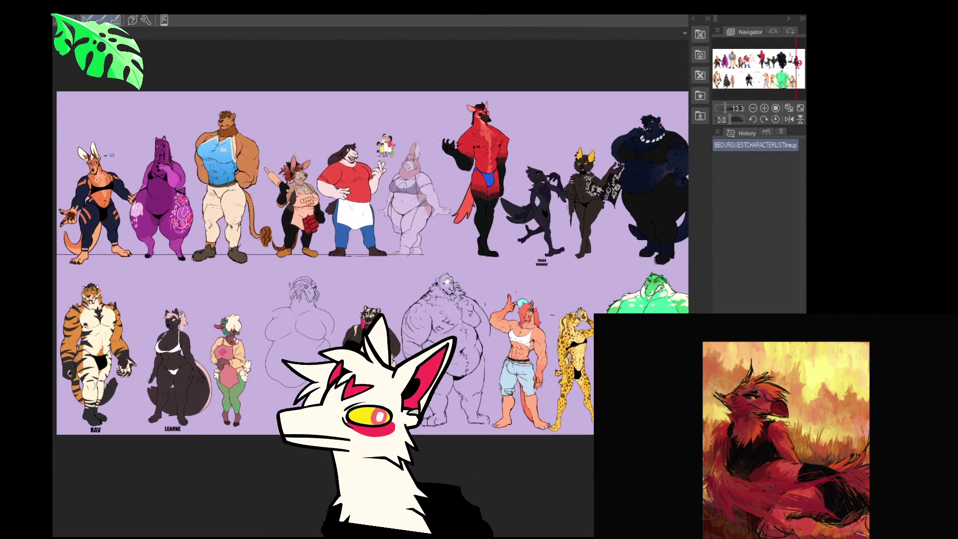
pyautogui.scroll(5, 261, 295)
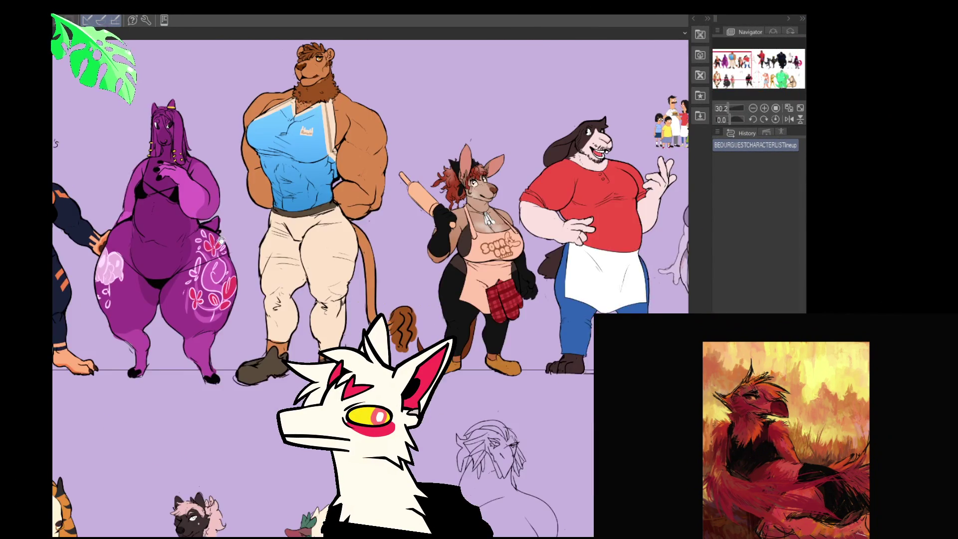
pyautogui.scroll(3, 221, 240)
pyautogui.scroll(-4, 141, 272)
pyautogui.scroll(-5, 141, 272)
pyautogui.moveTo(219, 279); pyautogui.dragTo(301, 284)
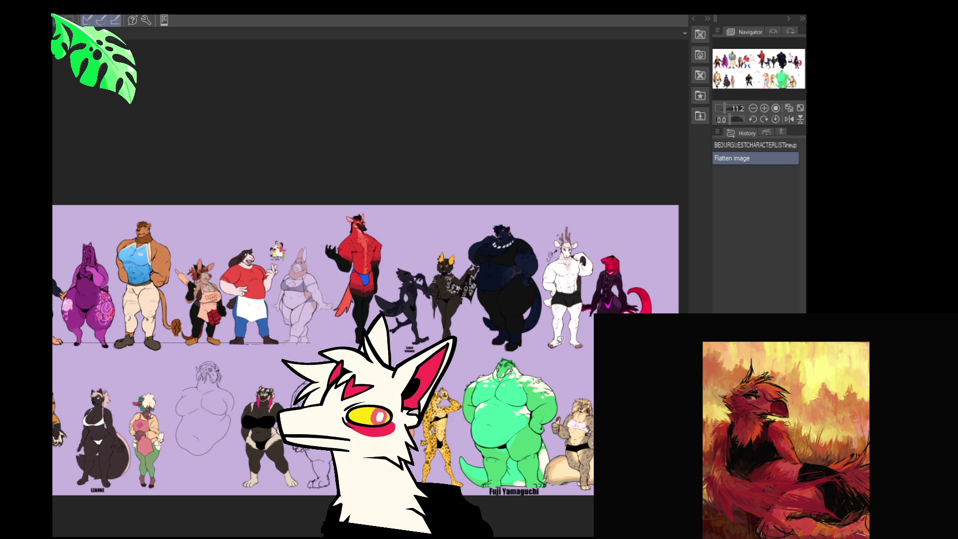
pyautogui.moveTo(530, 345); pyautogui.dragTo(319, 358)
pyautogui.scroll(3, 318, 358)
pyautogui.scroll(6, 308, 358)
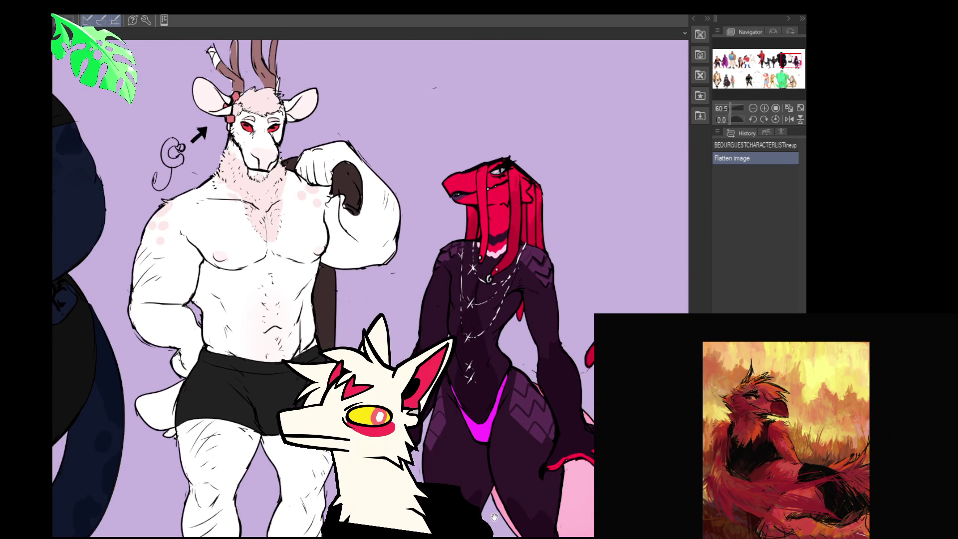
pyautogui.moveTo(493, 516); pyautogui.dragTo(498, 505)
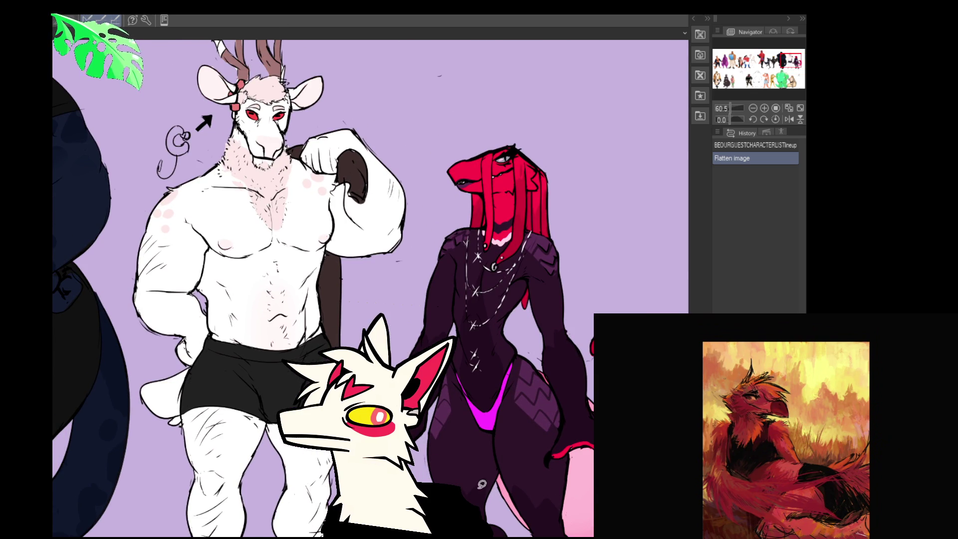
pyautogui.scroll(-1, 482, 484)
pyautogui.hscroll(-10, 370, 288)
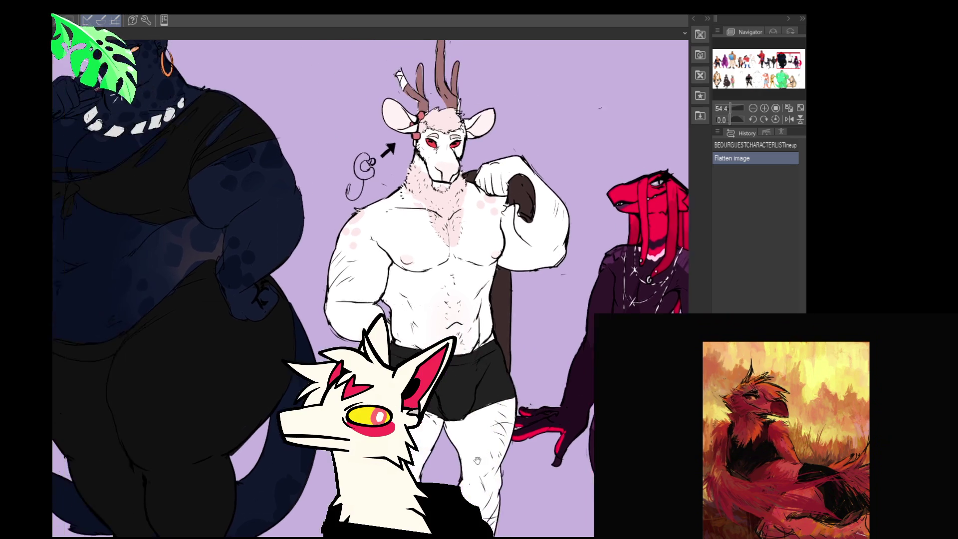
pyautogui.scroll(-1, 456, 457)
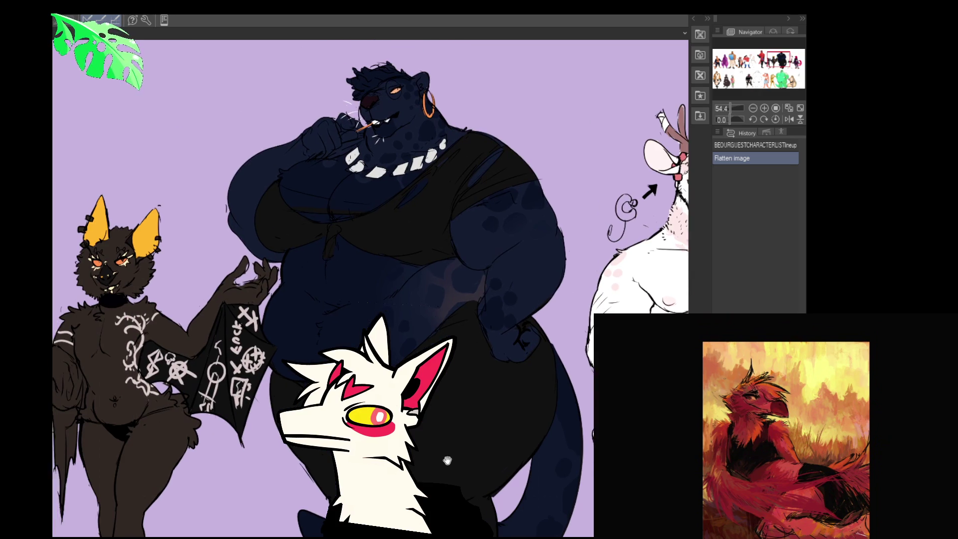
pyautogui.scroll(2, 455, 457)
pyautogui.scroll(-1, 455, 457)
pyautogui.hscroll(3, 456, 458)
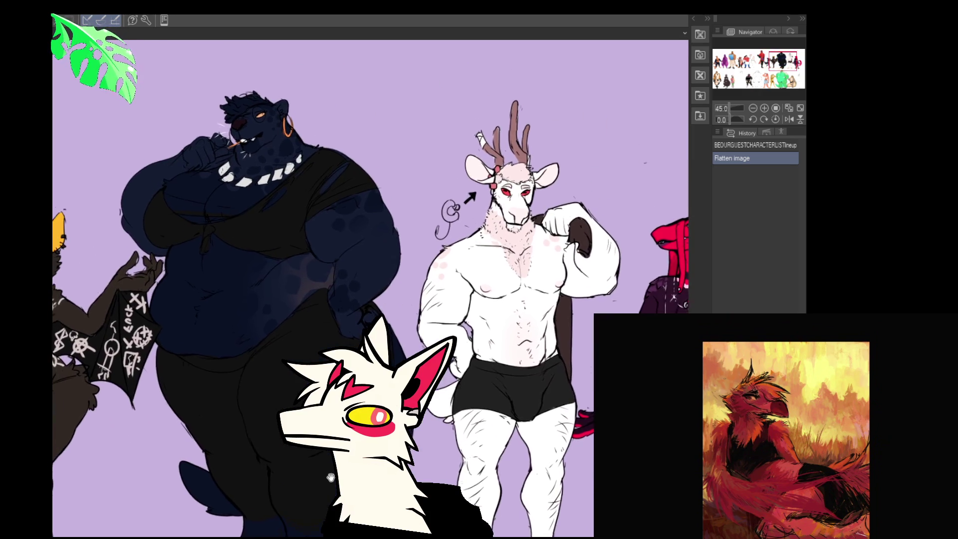
pyautogui.scroll(-5, 455, 458)
pyautogui.scroll(-10, 455, 458)
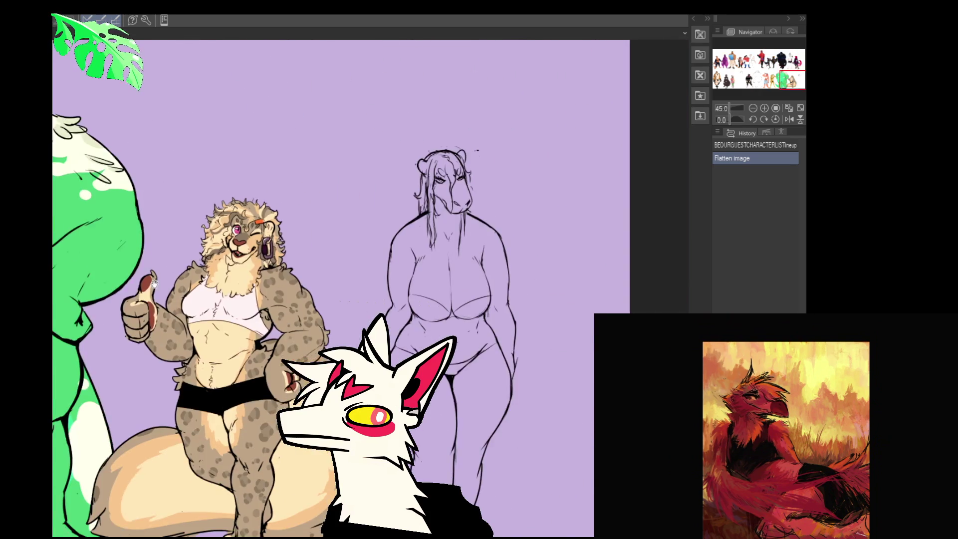
pyautogui.scroll(-1, 463, 375)
pyautogui.hscroll(-1, 462, 375)
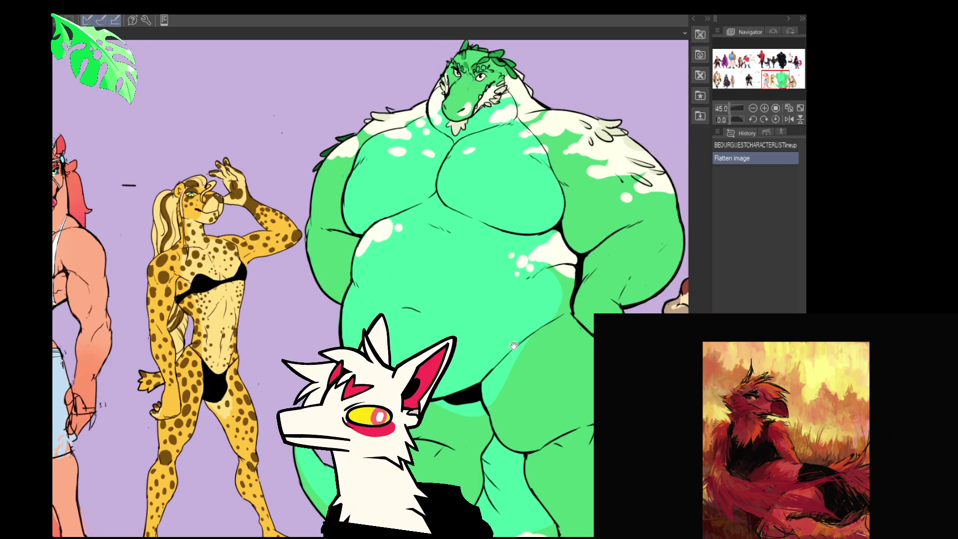
pyautogui.hscroll(4, 463, 375)
pyautogui.scroll(1, 310, 362)
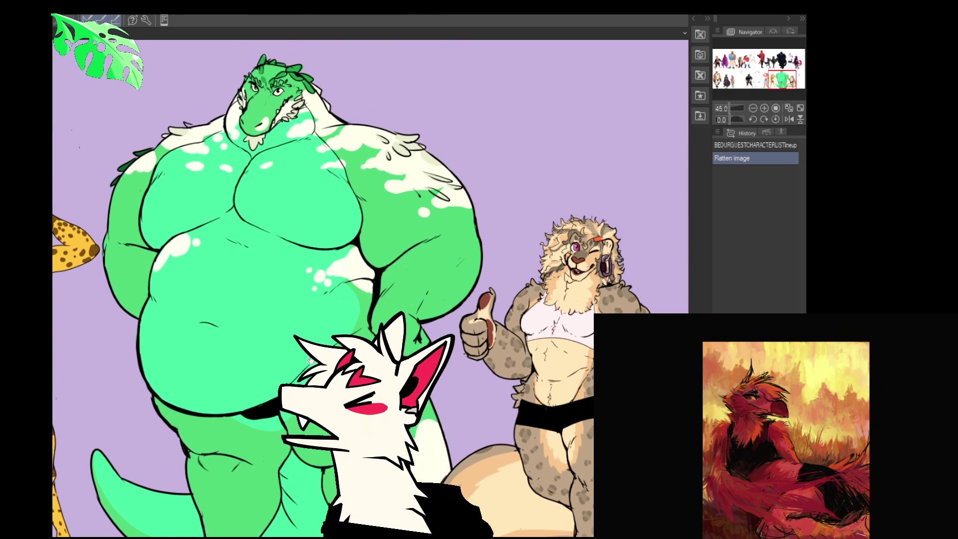
pyautogui.scroll(-1, 310, 362)
pyautogui.scroll(3, 311, 362)
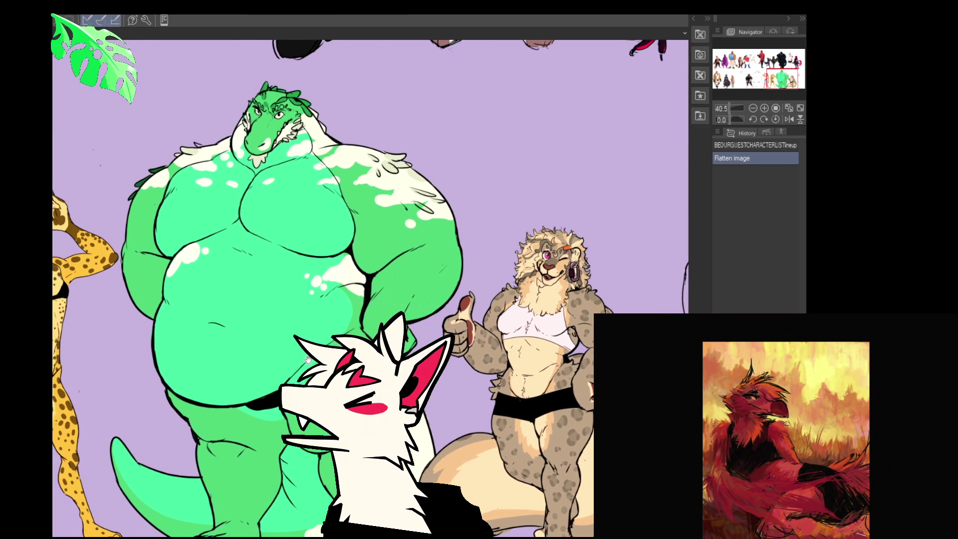
pyautogui.moveTo(372, 170)
pyautogui.mouseDown()
pyautogui.moveTo(483, 405)
pyautogui.moveTo(487, 398)
pyautogui.moveTo(386, 409)
pyautogui.mouseUp()
pyautogui.scroll(4, 483, 406)
pyautogui.scroll(-1, 485, 430)
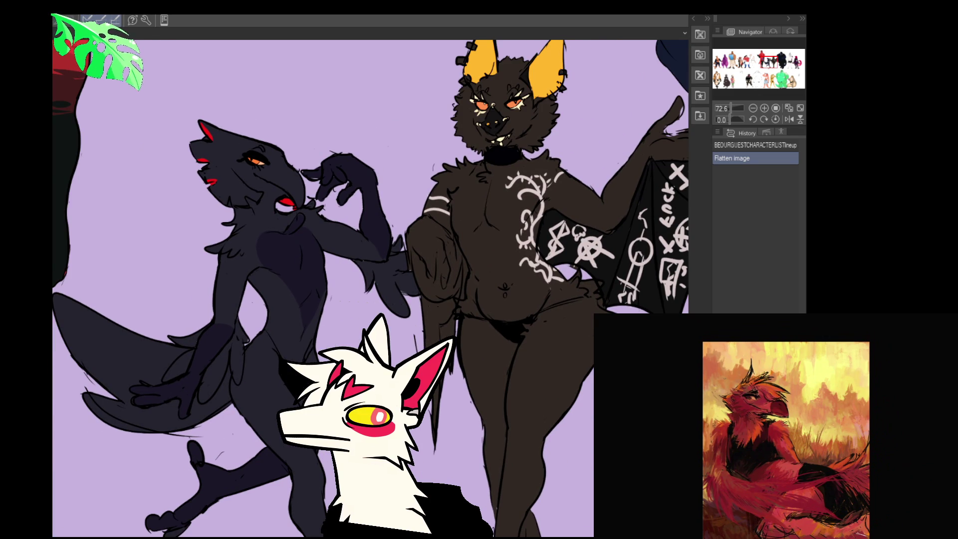
pyautogui.scroll(-5, 370, 279)
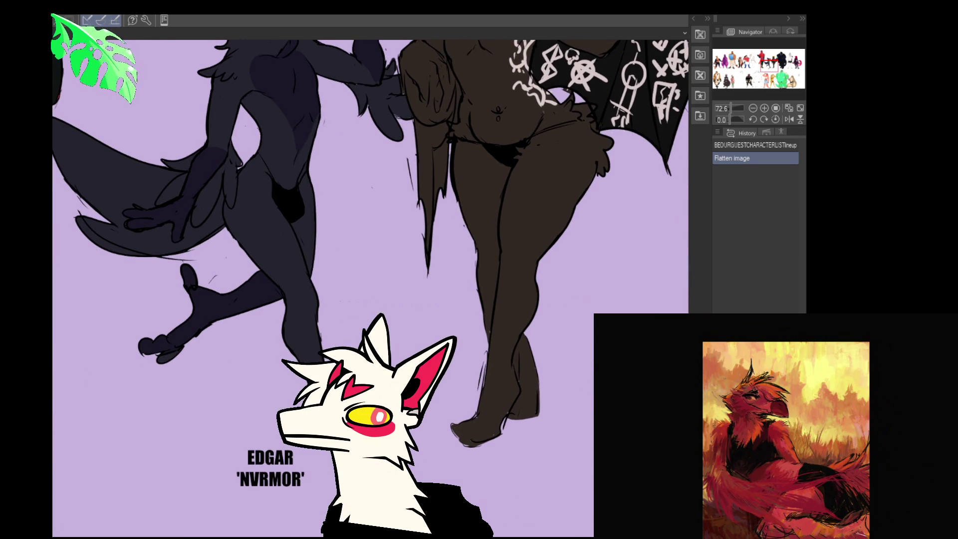
pyautogui.scroll(4, 370, 249)
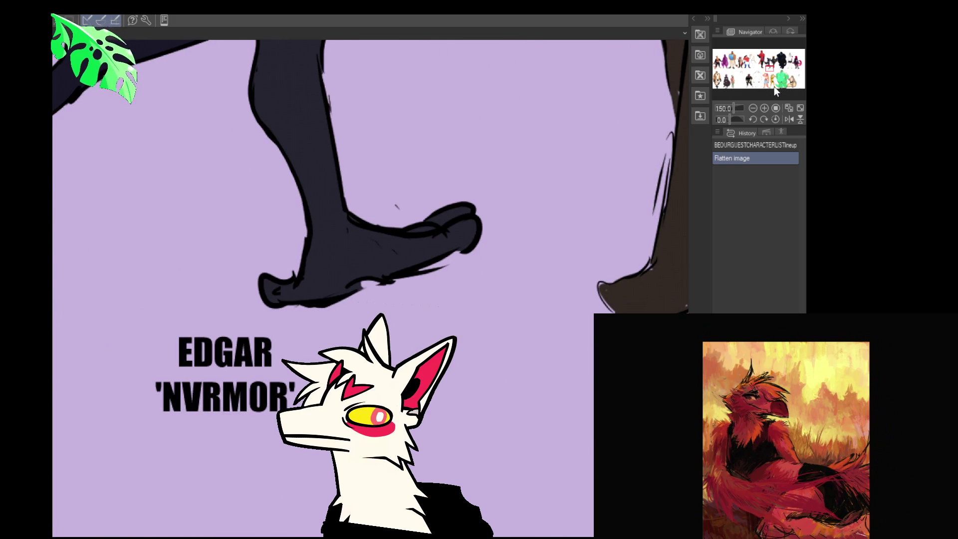
# - Zoom the lineup to 50% and pan past the sheep character to the row with the lion
pyautogui.moveTo(776, 88); pyautogui.dragTo(767, 85)
pyautogui.moveTo(472, 225); pyautogui.dragTo(422, 364)
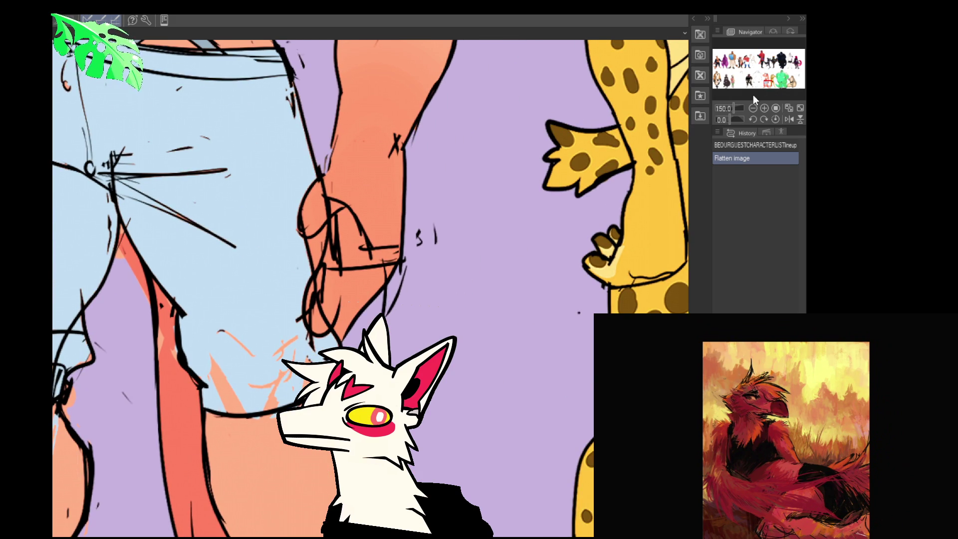
pyautogui.click(753, 109)
pyautogui.click(754, 108)
pyautogui.click(753, 109)
pyautogui.moveTo(318, 360)
pyautogui.mouseDown()
pyautogui.moveTo(262, 360)
pyautogui.moveTo(212, 335)
pyautogui.moveTo(127, 345)
pyautogui.moveTo(215, 300)
pyautogui.moveTo(477, 275)
pyautogui.mouseUp()
pyautogui.moveTo(178, 349)
pyautogui.mouseDown()
pyautogui.moveTo(292, 355)
pyautogui.moveTo(461, 392)
pyautogui.moveTo(400, 391)
pyautogui.moveTo(640, 401)
pyautogui.mouseUp()
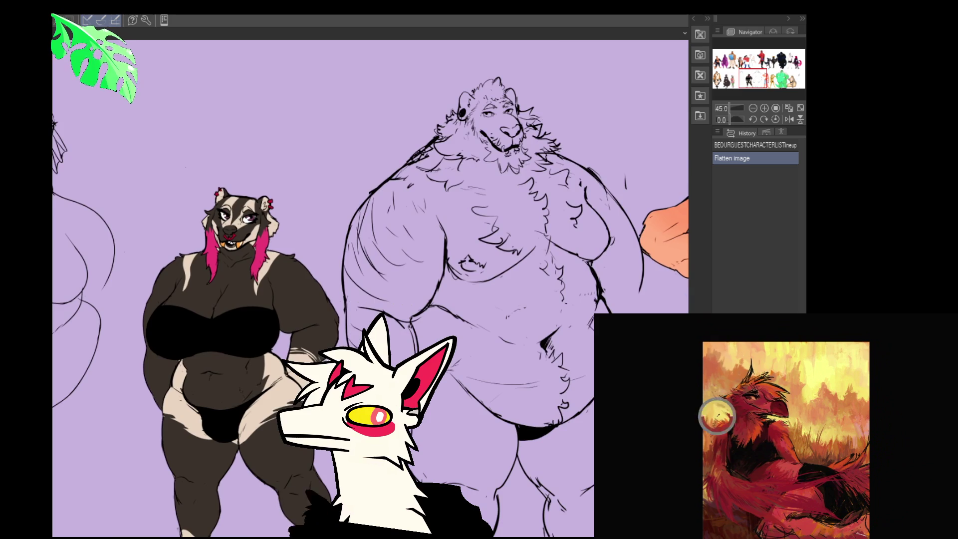
pyautogui.moveTo(305, 354)
pyautogui.mouseDown()
pyautogui.moveTo(449, 362)
pyautogui.moveTo(500, 394)
pyautogui.moveTo(487, 372)
pyautogui.moveTo(621, 374)
pyautogui.moveTo(531, 386)
pyautogui.mouseUp()
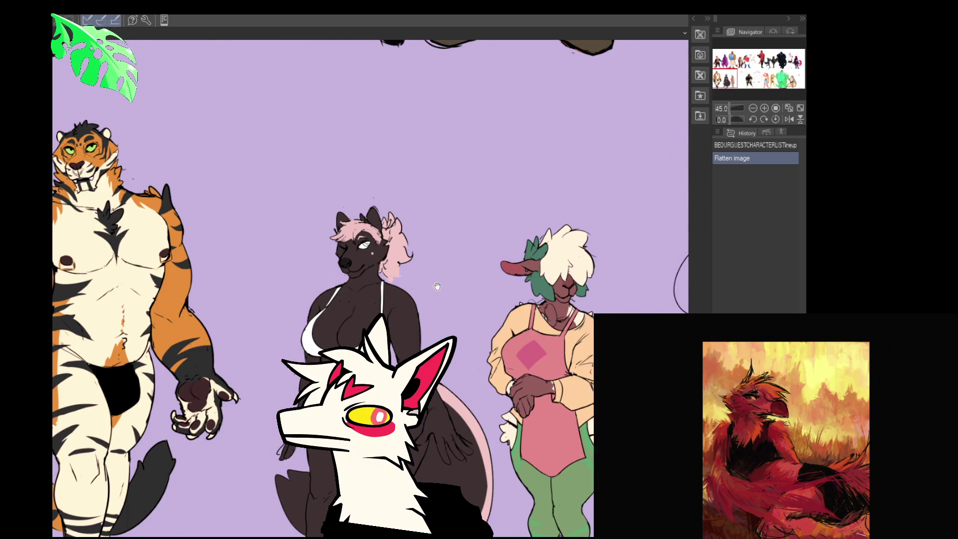
pyautogui.moveTo(438, 288); pyautogui.dragTo(447, 487)
pyautogui.moveTo(438, 249); pyautogui.dragTo(439, 420)
pyautogui.moveTo(439, 224)
pyautogui.mouseDown()
pyautogui.moveTo(438, 419)
pyautogui.moveTo(284, 344)
pyautogui.moveTo(224, 343)
pyautogui.mouseUp()
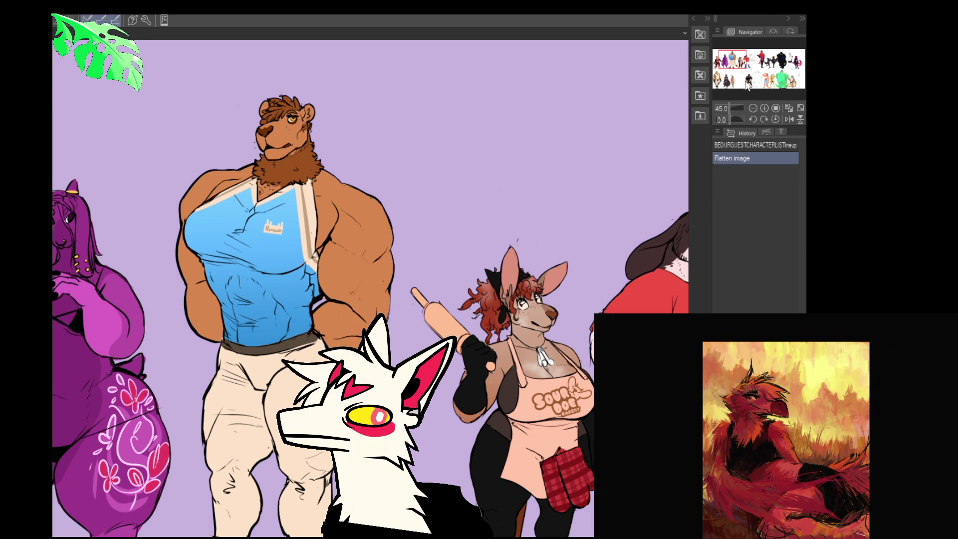
# - Sweep the Navigator from the purple character and dark bear to the Bob's Burgers family
pyautogui.moveTo(744, 60)
pyautogui.mouseDown()
pyautogui.moveTo(727, 61)
pyautogui.moveTo(772, 70)
pyautogui.moveTo(774, 79)
pyautogui.moveTo(749, 79)
pyautogui.moveTo(767, 78)
pyautogui.moveTo(762, 64)
pyautogui.moveTo(728, 80)
pyautogui.moveTo(728, 67)
pyautogui.moveTo(728, 82)
pyautogui.mouseUp()
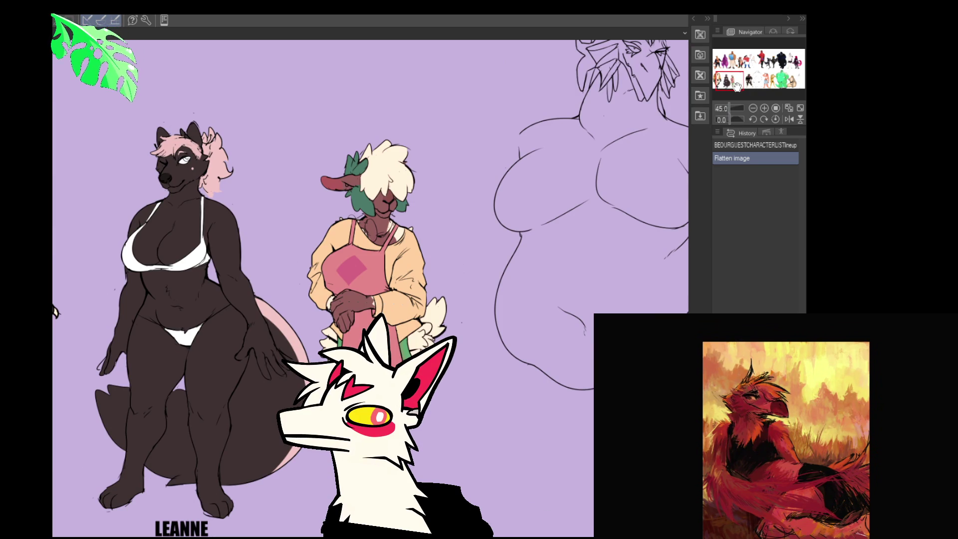
pyautogui.moveTo(732, 79); pyautogui.dragTo(734, 79)
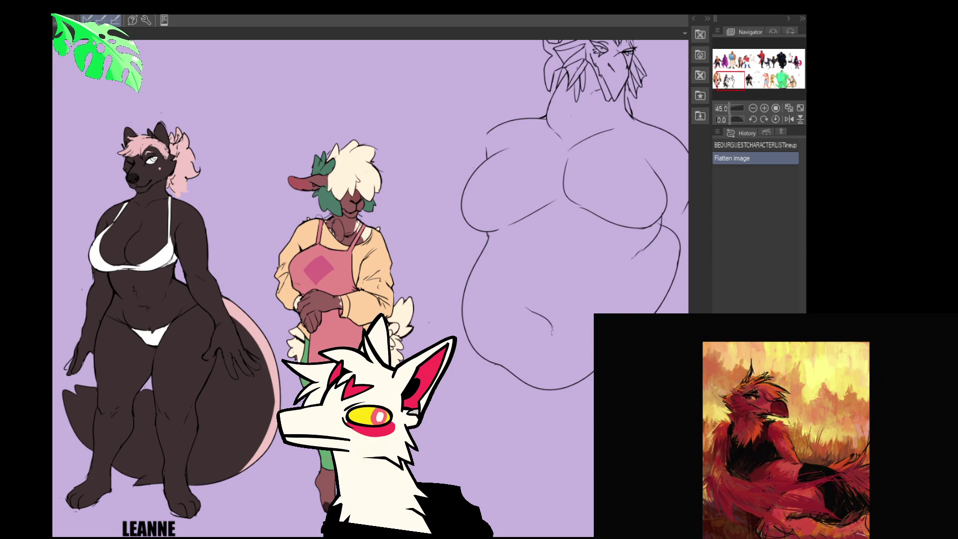
pyautogui.moveTo(728, 80)
pyautogui.mouseDown()
pyautogui.moveTo(792, 81)
pyautogui.moveTo(793, 61)
pyautogui.mouseUp()
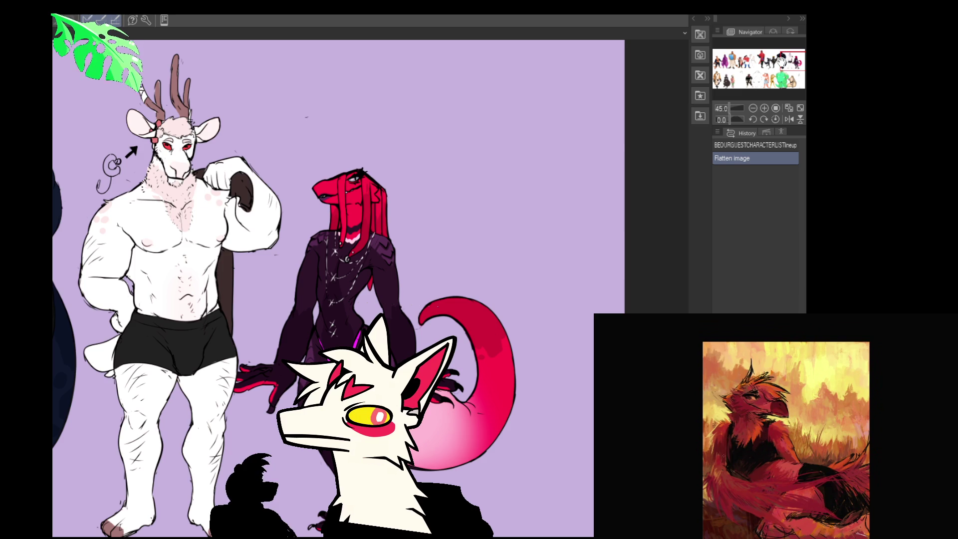
pyautogui.moveTo(781, 67)
pyautogui.mouseDown()
pyautogui.moveTo(728, 69)
pyautogui.moveTo(780, 64)
pyautogui.moveTo(776, 73)
pyautogui.mouseUp()
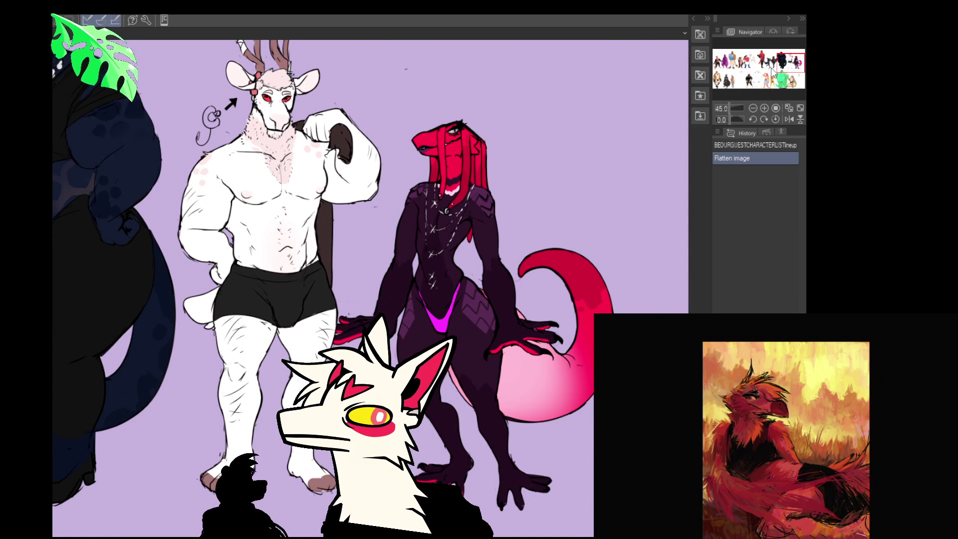
pyautogui.moveTo(779, 65)
pyautogui.mouseDown()
pyautogui.moveTo(769, 61)
pyautogui.moveTo(786, 60)
pyautogui.mouseUp()
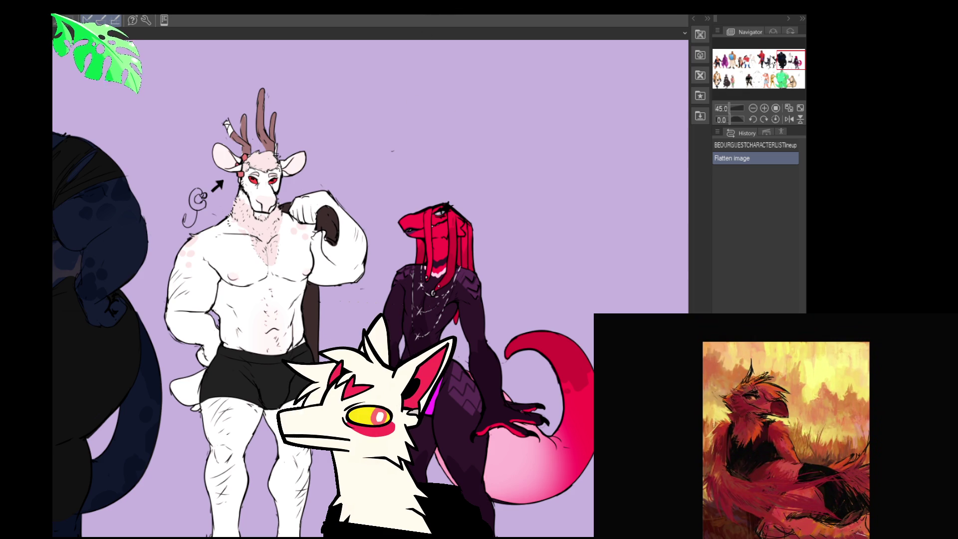
pyautogui.moveTo(770, 55)
pyautogui.mouseDown()
pyautogui.moveTo(781, 83)
pyautogui.moveTo(709, 82)
pyautogui.moveTo(719, 53)
pyautogui.moveTo(728, 53)
pyautogui.mouseUp()
pyautogui.moveTo(626, 130)
pyautogui.mouseDown()
pyautogui.moveTo(579, 145)
pyautogui.moveTo(560, 186)
pyautogui.moveTo(532, 171)
pyautogui.mouseUp()
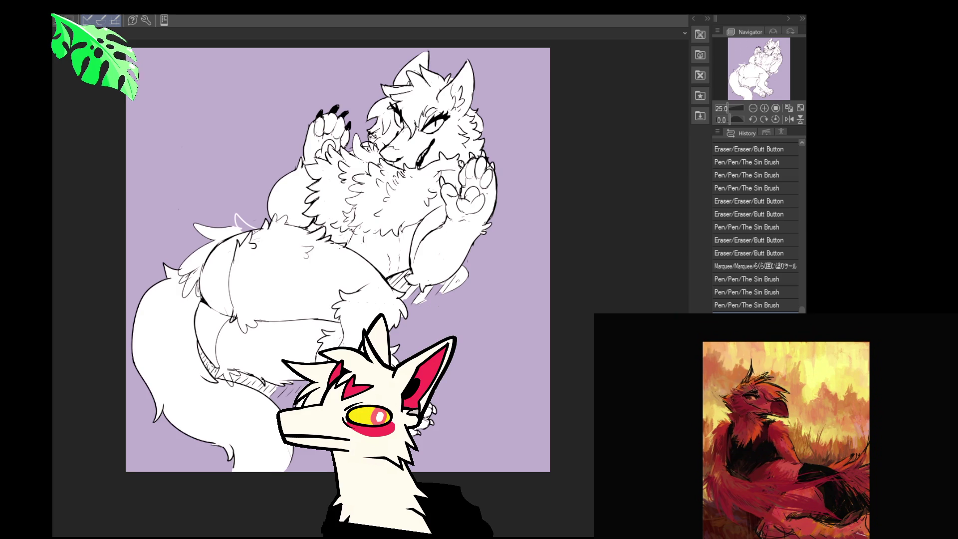
# - Zoom in on the character's body and erase stray hatch lines below the hips
pyautogui.click(765, 108)
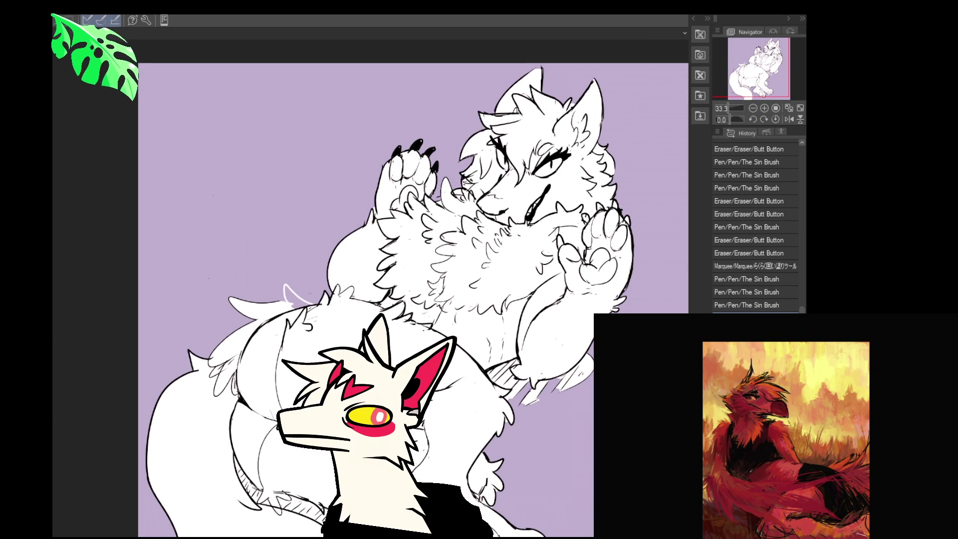
pyautogui.moveTo(379, 299)
pyautogui.mouseDown()
pyautogui.moveTo(366, 209)
pyautogui.moveTo(339, 217)
pyautogui.mouseUp()
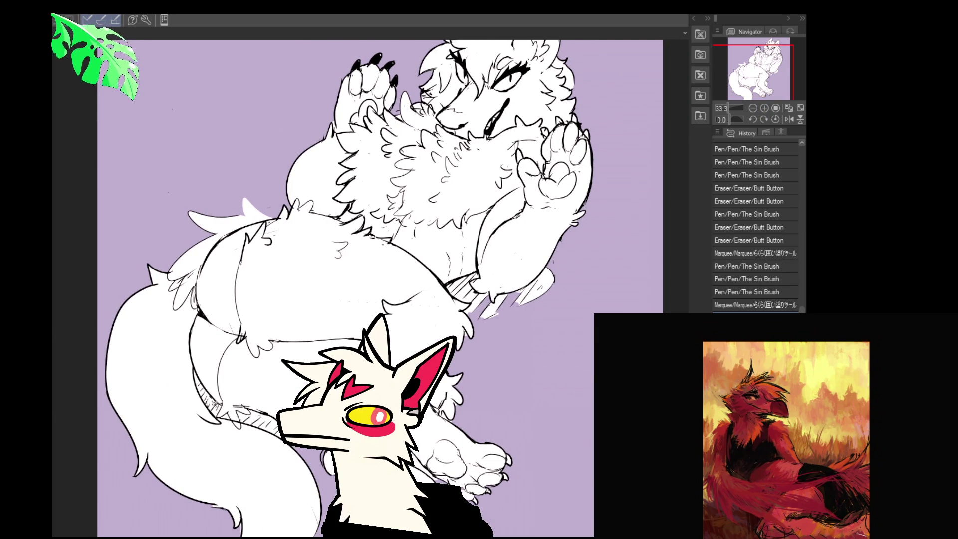
pyautogui.moveTo(205, 395)
pyautogui.mouseDown()
pyautogui.moveTo(219, 412)
pyautogui.moveTo(274, 393)
pyautogui.mouseUp()
pyautogui.hotkey('ctrl', 'z')
pyautogui.hotkey('ctrl', 'z')
pyautogui.moveTo(208, 399); pyautogui.dragTo(219, 409)
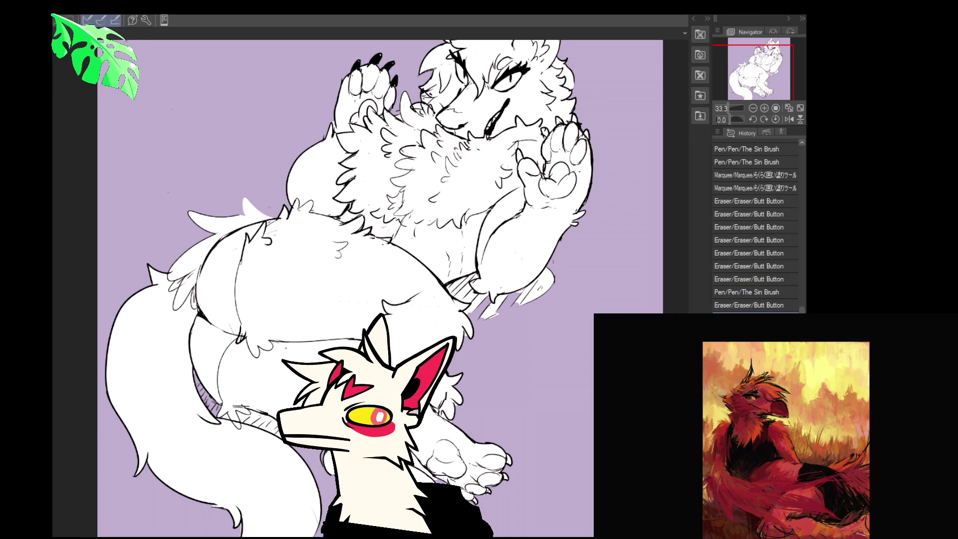
pyautogui.moveTo(239, 412); pyautogui.dragTo(269, 422)
pyautogui.moveTo(250, 413)
pyautogui.mouseDown()
pyautogui.moveTo(279, 437)
pyautogui.moveTo(274, 429)
pyautogui.mouseUp()
pyautogui.moveTo(260, 424); pyautogui.dragTo(275, 431)
pyautogui.moveTo(552, 320); pyautogui.dragTo(522, 282)
# - Auto-select a stray region of the hatching, delete it, and deselect
pyautogui.click(409, 349)
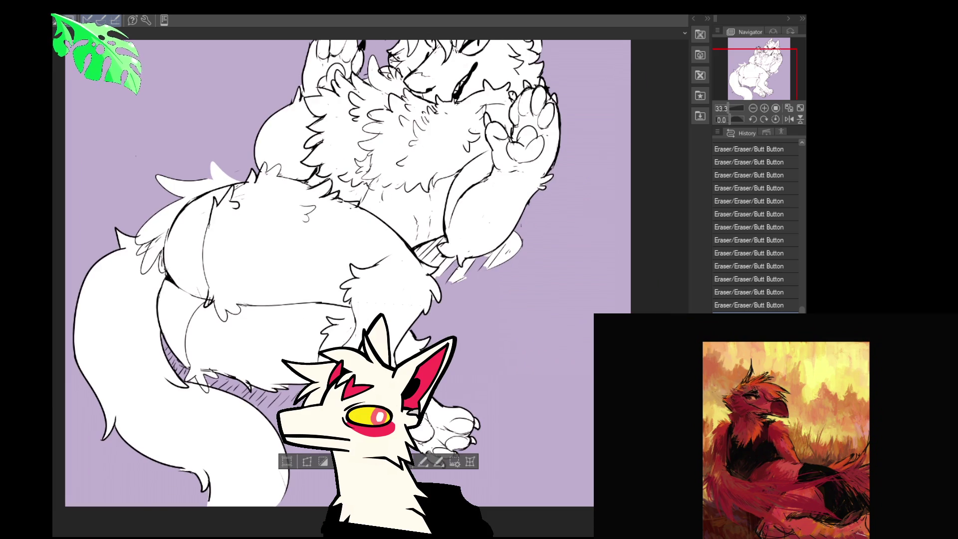
pyautogui.press('Delete')
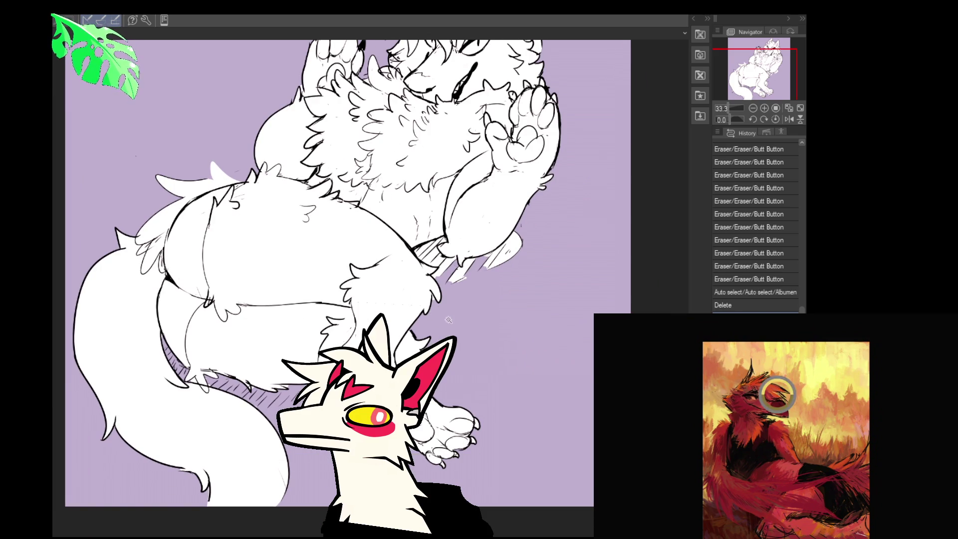
pyautogui.moveTo(505, 302); pyautogui.dragTo(504, 339)
pyautogui.hotkey('ctrl', 'd')
# - Erase more of the lower shadow hatching, including strokes beneath the lower paw
pyautogui.moveTo(434, 294)
pyautogui.mouseDown()
pyautogui.moveTo(455, 311)
pyautogui.moveTo(515, 277)
pyautogui.moveTo(494, 296)
pyautogui.mouseUp()
pyautogui.moveTo(516, 259); pyautogui.dragTo(494, 299)
pyautogui.scroll(1, 505, 270)
pyautogui.moveTo(509, 282); pyautogui.dragTo(494, 299)
pyautogui.scroll(1, 493, 289)
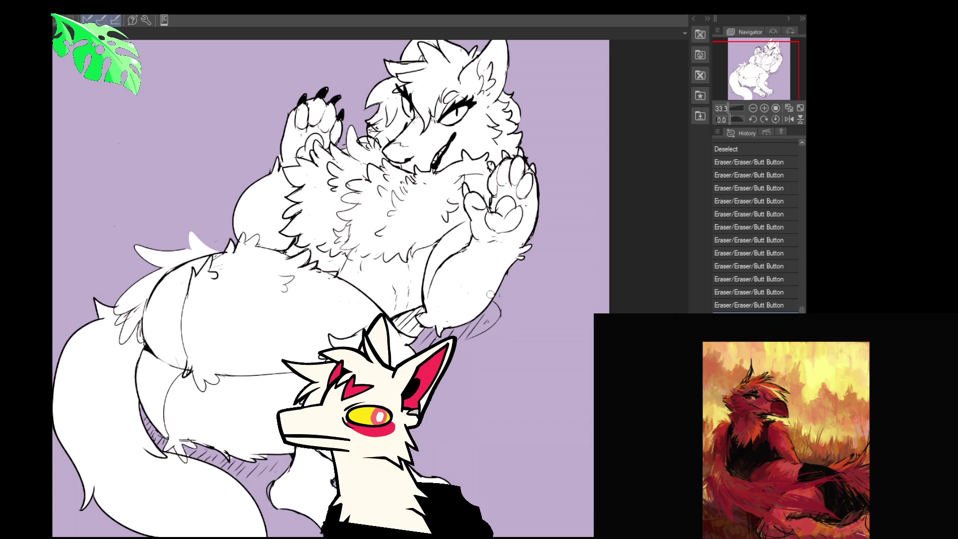
pyautogui.moveTo(416, 331); pyautogui.dragTo(394, 320)
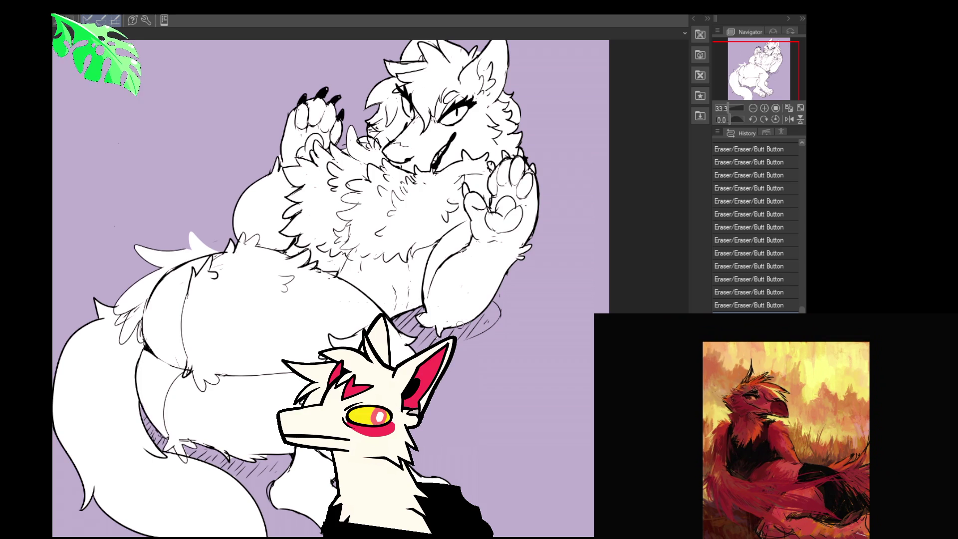
pyautogui.scroll(-1, 333, 288)
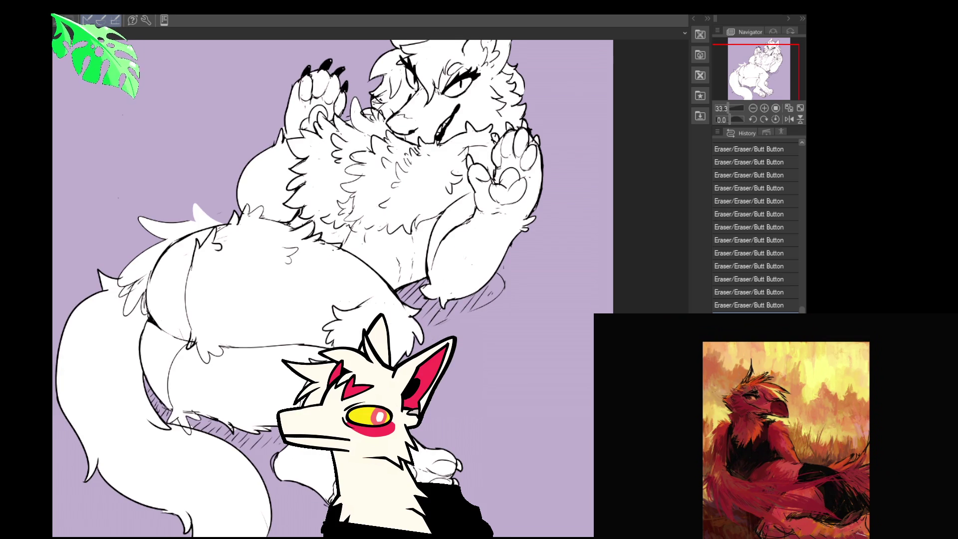
pyautogui.moveTo(461, 416); pyautogui.dragTo(466, 312)
pyautogui.moveTo(490, 139)
pyautogui.mouseDown()
pyautogui.moveTo(490, 374)
pyautogui.moveTo(490, 339)
pyautogui.mouseUp()
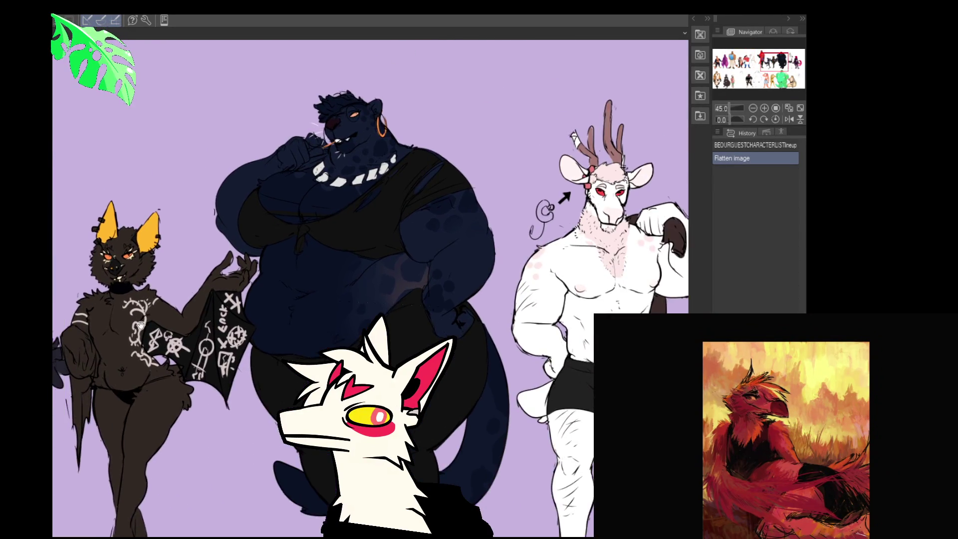
# - Centre the deer character, then move over to the rabbit and Bob's Burgers family
pyautogui.moveTo(141, 325); pyautogui.dragTo(123, 369)
pyautogui.moveTo(574, 374); pyautogui.dragTo(285, 320)
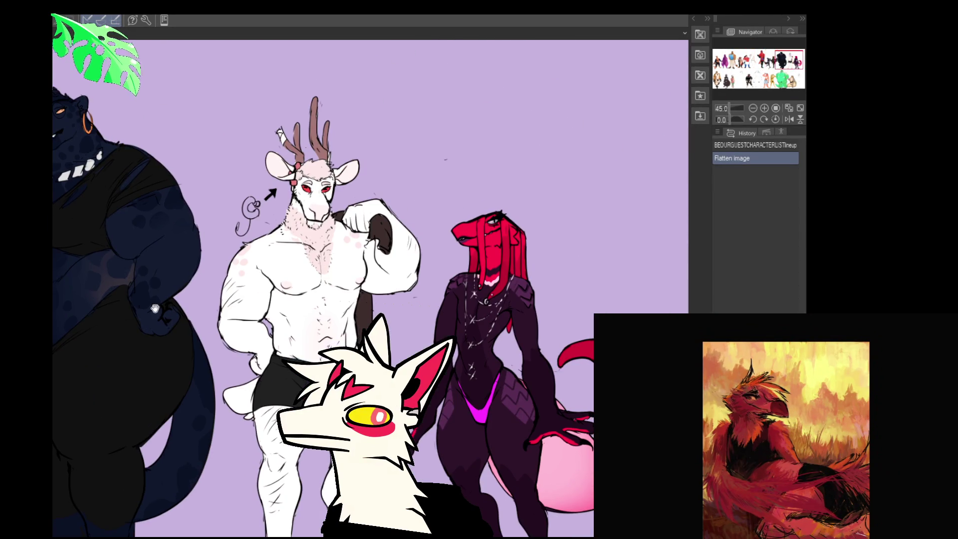
pyautogui.moveTo(286, 370); pyautogui.dragTo(305, 340)
pyautogui.scroll(2, 319, 249)
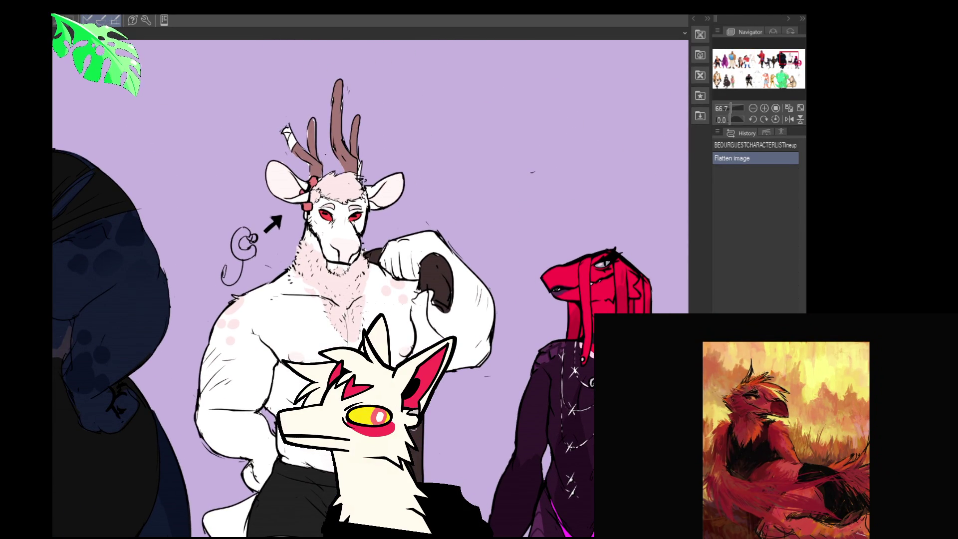
pyautogui.click(746, 63)
pyautogui.moveTo(364, 300)
pyautogui.mouseDown()
pyautogui.moveTo(429, 270)
pyautogui.moveTo(205, 279)
pyautogui.moveTo(210, 241)
pyautogui.mouseUp()
pyautogui.scroll(-1, 228, 257)
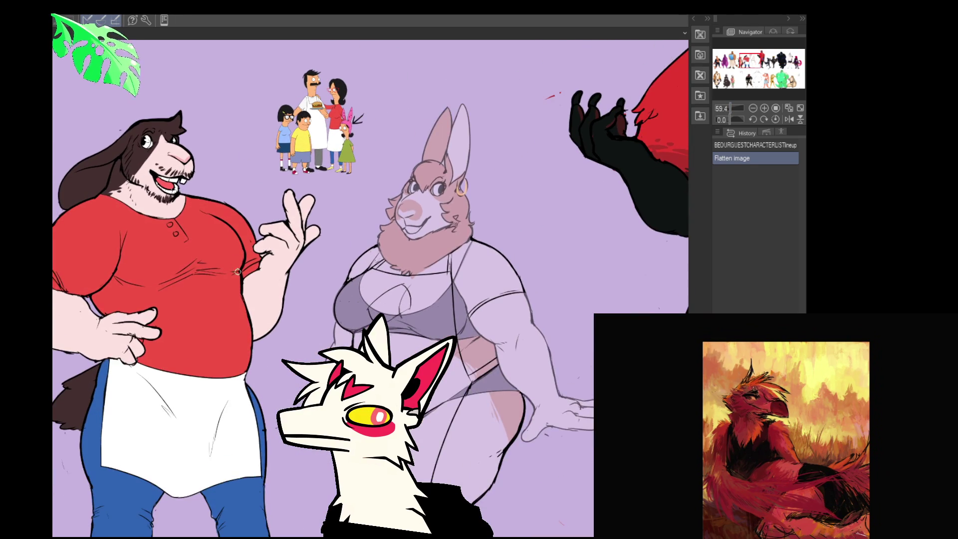
pyautogui.scroll(-1, 239, 289)
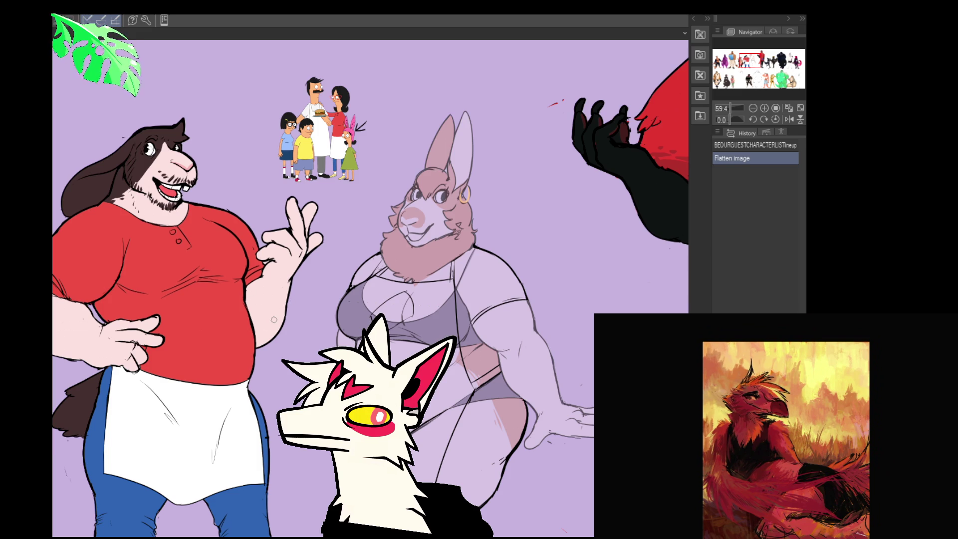
pyautogui.moveTo(440, 291)
pyautogui.mouseDown()
pyautogui.moveTo(404, 283)
pyautogui.moveTo(431, 299)
pyautogui.mouseUp()
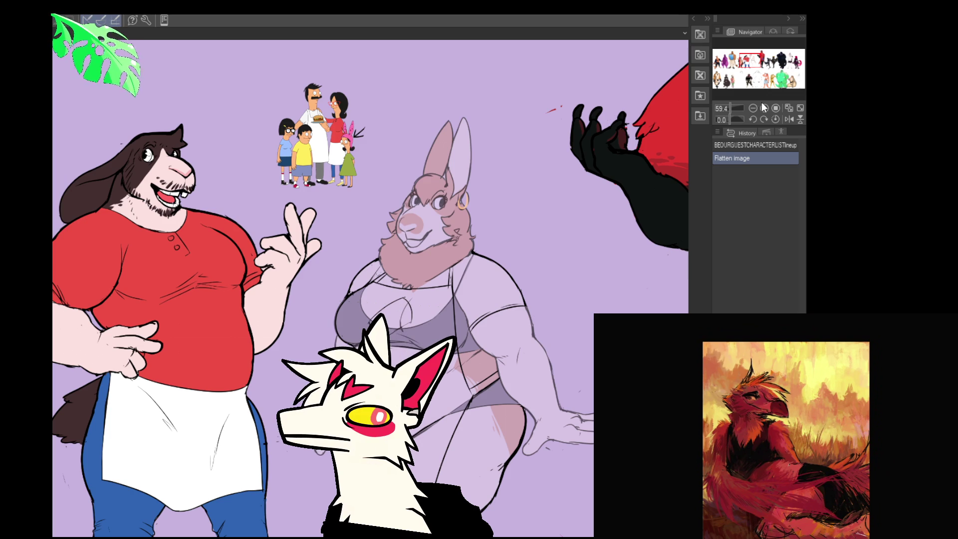
# - Jump across the lineup via the Navigator and frame the view around the red character
pyautogui.click(796, 78)
pyautogui.moveTo(606, 191)
pyautogui.mouseDown()
pyautogui.moveTo(555, 182)
pyautogui.moveTo(564, 148)
pyautogui.moveTo(511, 120)
pyautogui.mouseUp()
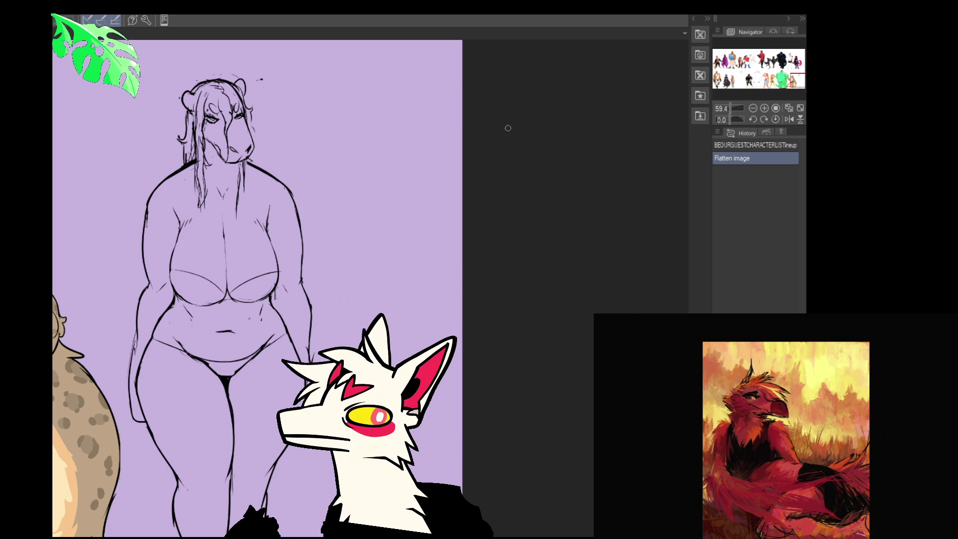
pyautogui.moveTo(797, 80); pyautogui.dragTo(765, 50)
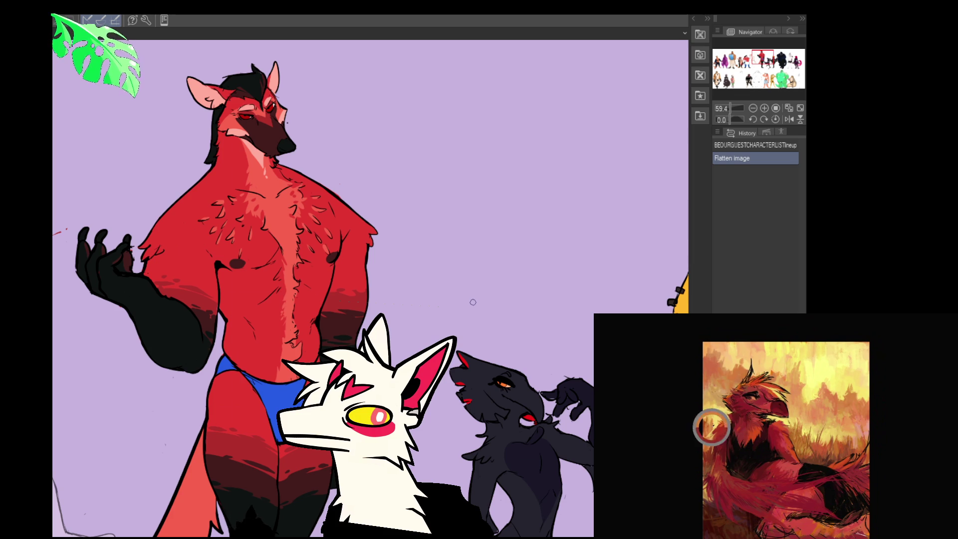
pyautogui.moveTo(468, 313)
pyautogui.mouseDown()
pyautogui.moveTo(454, 312)
pyautogui.moveTo(449, 271)
pyautogui.moveTo(452, 324)
pyautogui.mouseUp()
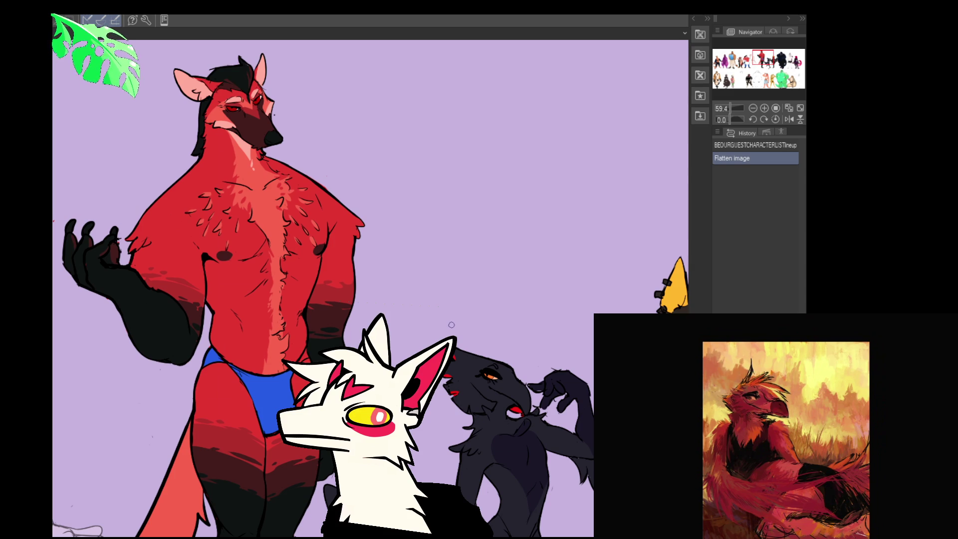
pyautogui.scroll(-1, 434, 329)
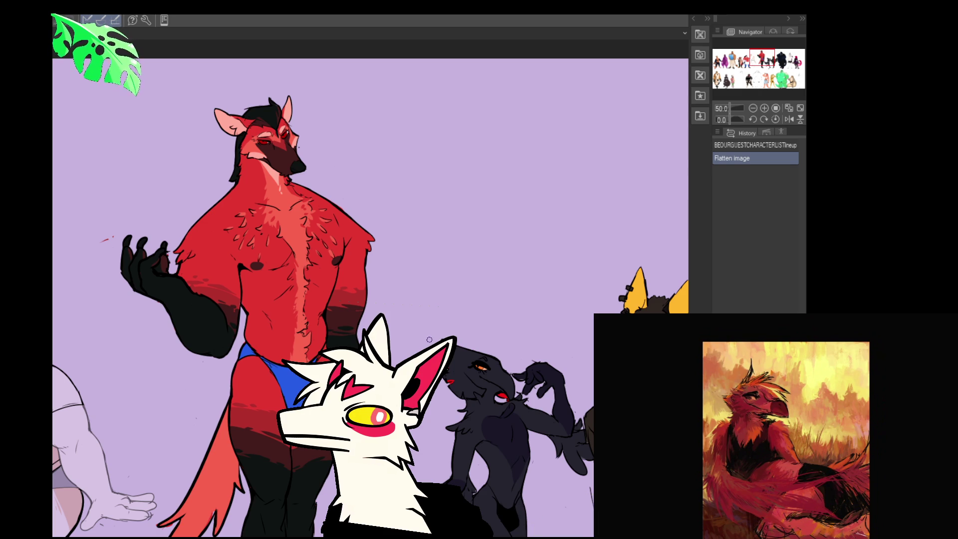
pyautogui.moveTo(464, 301); pyautogui.dragTo(437, 340)
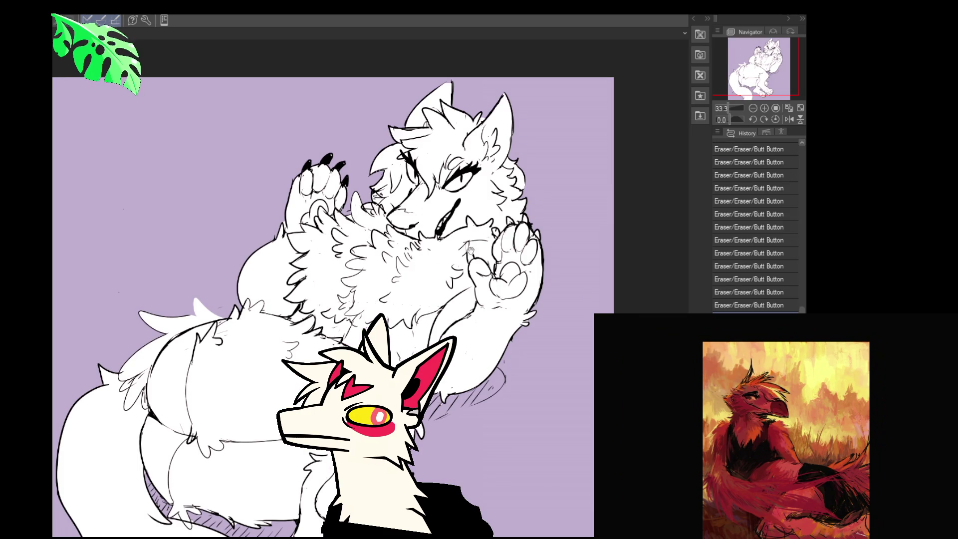
# - Nudge the line-art view slightly lower, then shift it up-left
pyautogui.moveTo(505, 327); pyautogui.dragTo(508, 324)
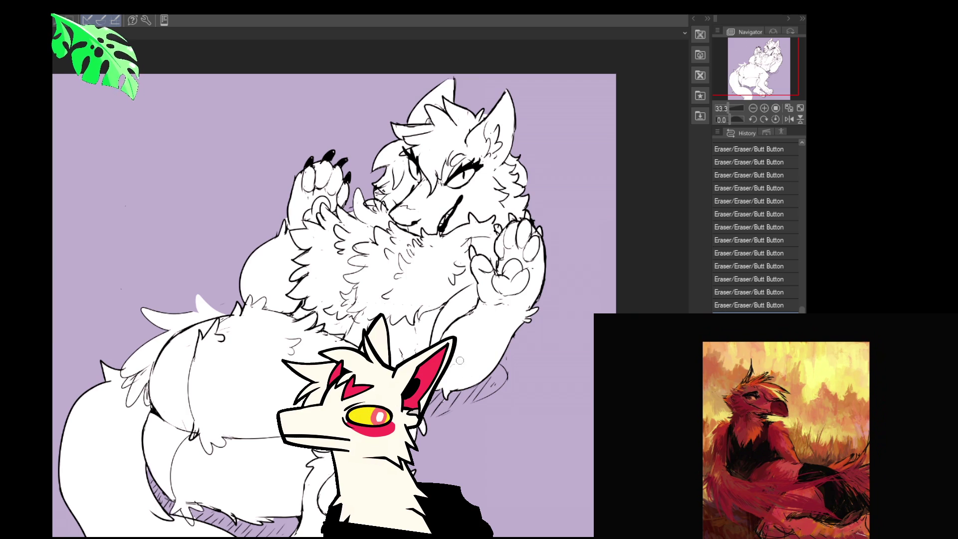
pyautogui.scroll(2, 536, 349)
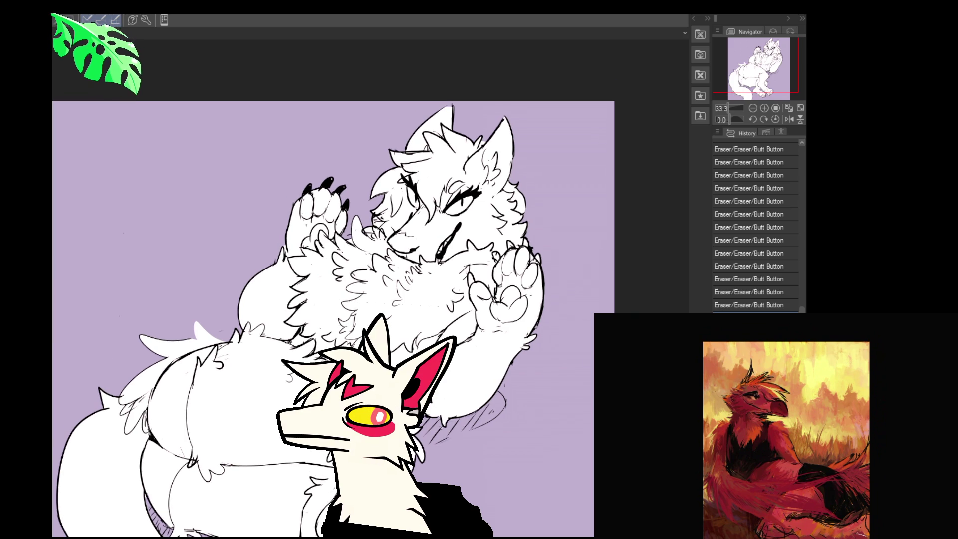
pyautogui.moveTo(469, 358)
pyautogui.mouseDown()
pyautogui.moveTo(523, 307)
pyautogui.moveTo(467, 378)
pyautogui.mouseUp()
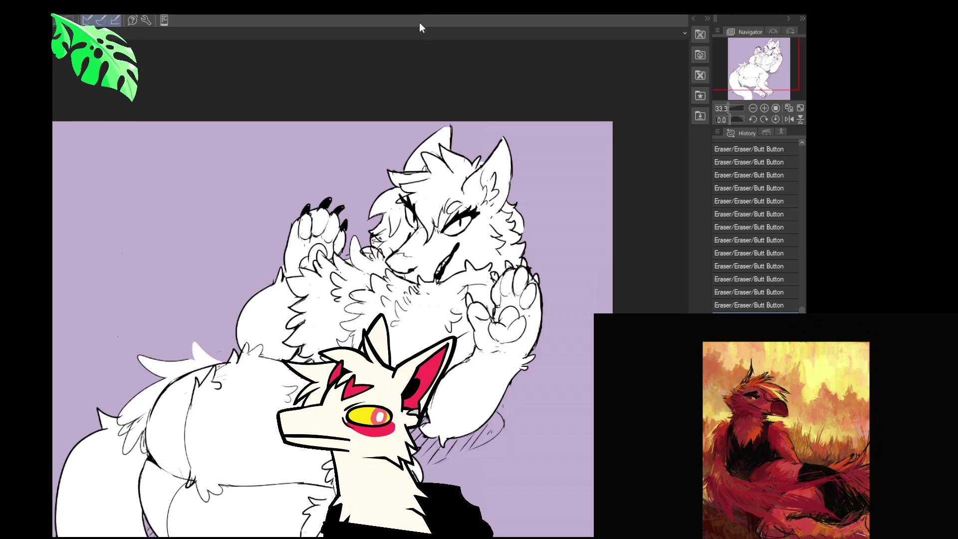
pyautogui.moveTo(353, 328)
pyautogui.mouseDown()
pyautogui.moveTo(303, 302)
pyautogui.moveTo(327, 216)
pyautogui.mouseUp()
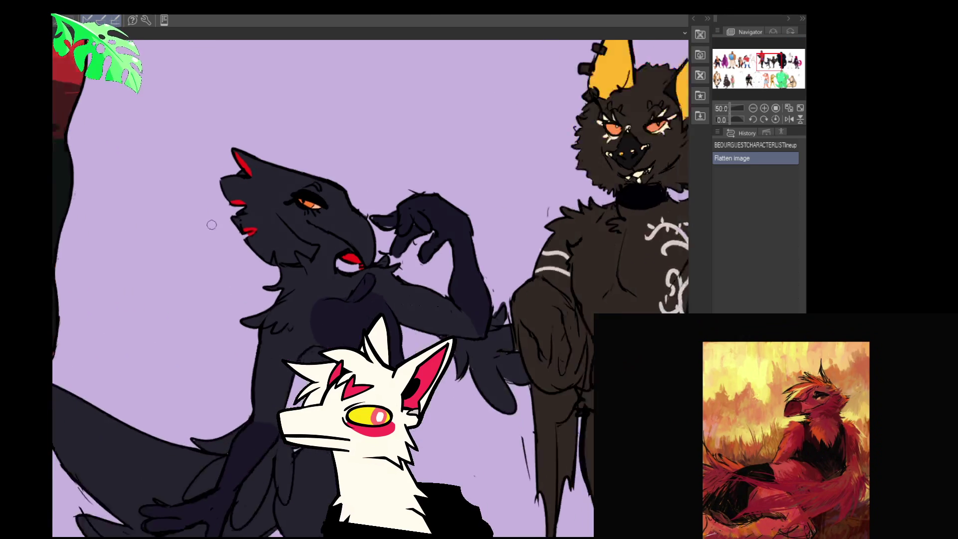
# - Zoom in and pan from the brown horned character to the navy panther and red character, then zoom out
pyautogui.scroll(2, 375, 260)
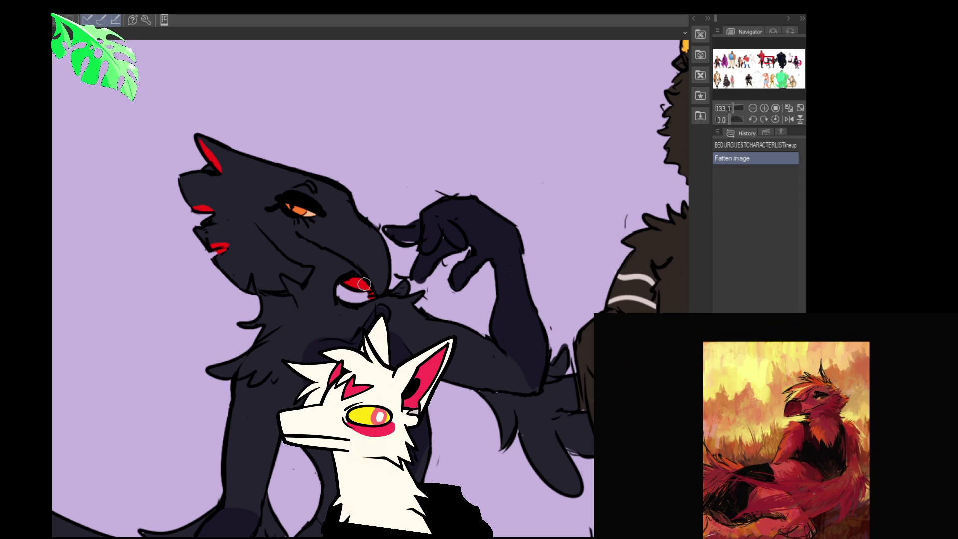
pyautogui.moveTo(399, 292)
pyautogui.mouseDown()
pyautogui.moveTo(179, 272)
pyautogui.moveTo(159, 249)
pyautogui.moveTo(194, 322)
pyautogui.mouseUp()
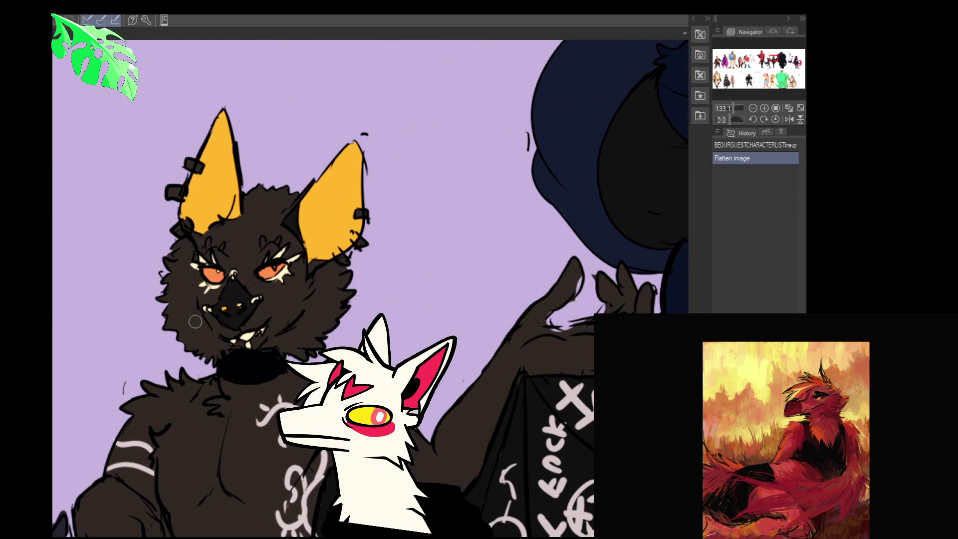
pyautogui.moveTo(314, 339)
pyautogui.mouseDown()
pyautogui.moveTo(216, 301)
pyautogui.moveTo(254, 444)
pyautogui.mouseUp()
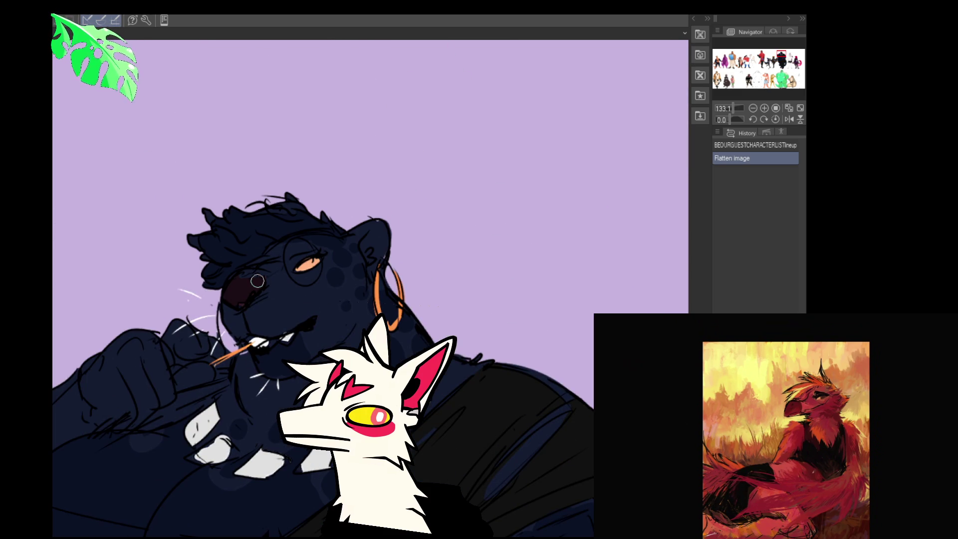
pyautogui.moveTo(598, 448)
pyautogui.mouseDown()
pyautogui.moveTo(512, 397)
pyautogui.moveTo(404, 228)
pyautogui.moveTo(235, 335)
pyautogui.moveTo(376, 277)
pyautogui.moveTo(387, 245)
pyautogui.moveTo(149, 150)
pyautogui.moveTo(145, 104)
pyautogui.mouseUp()
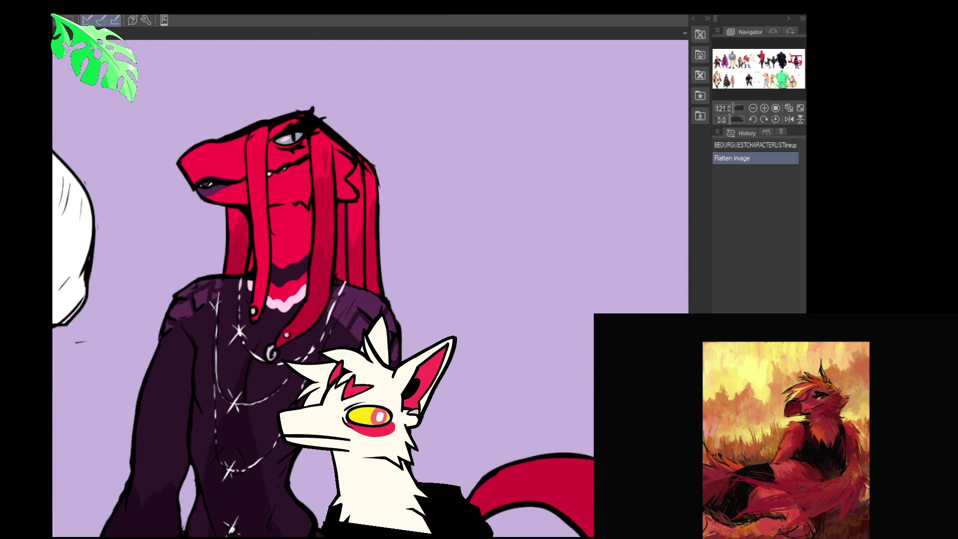
pyautogui.hotkey('ctrl', '-')
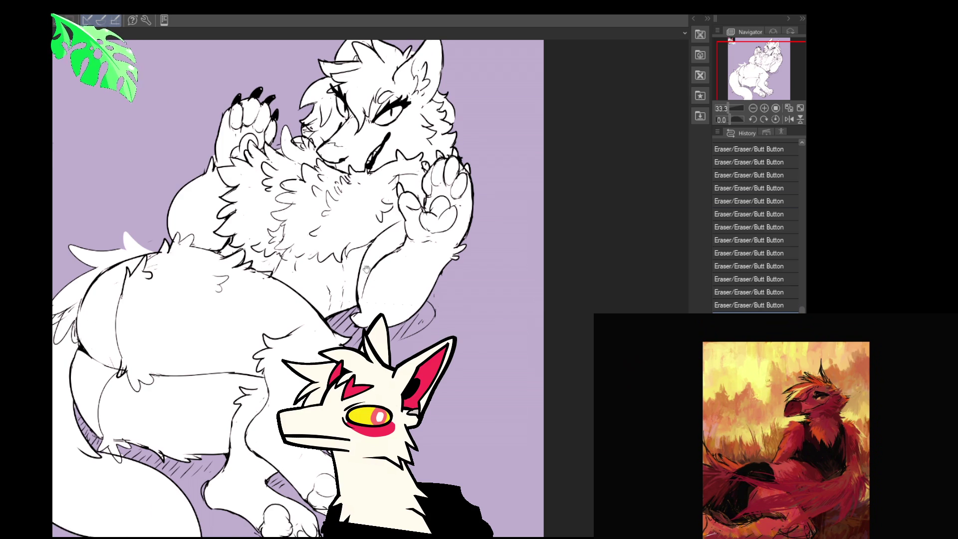
# - Paste the character's reference picture, position it, and move its layer up the stack
pyautogui.hotkey('ctrl', 'v')
pyautogui.moveTo(284, 271); pyautogui.dragTo(285, 279)
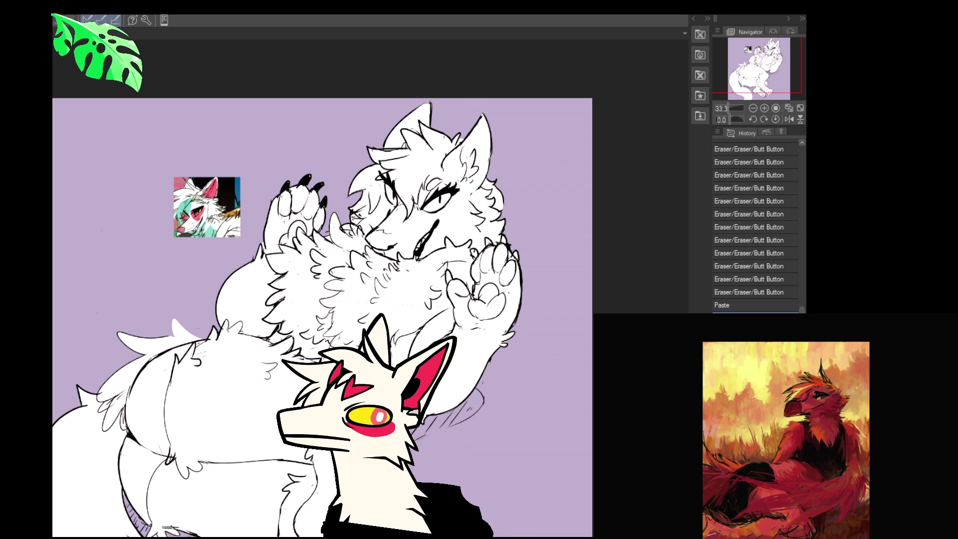
pyautogui.moveTo(763, 394); pyautogui.dragTo(756, 385)
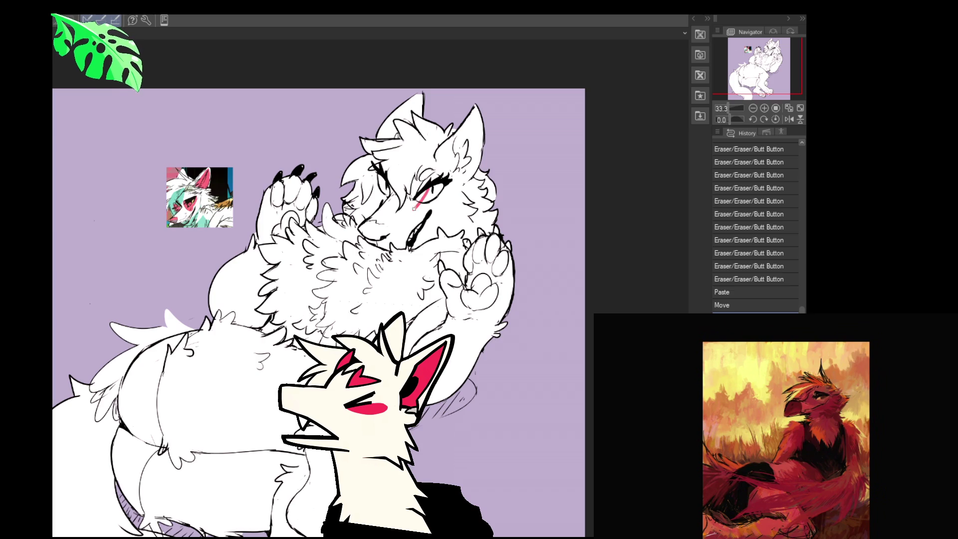
pyautogui.hotkey('ctrl', ']')
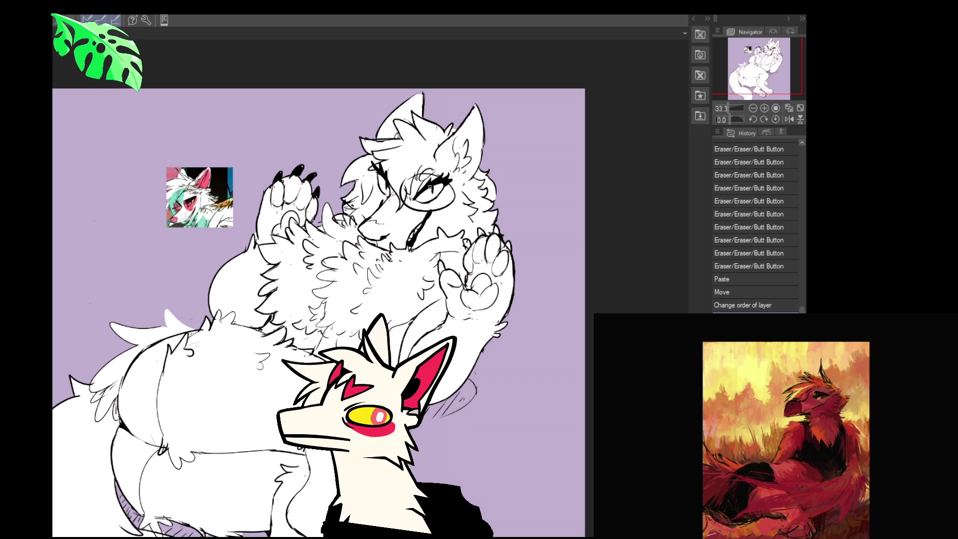
# - Try and undo a stroke near the eye, then sketch a round lens around it
pyautogui.moveTo(424, 187); pyautogui.dragTo(441, 200)
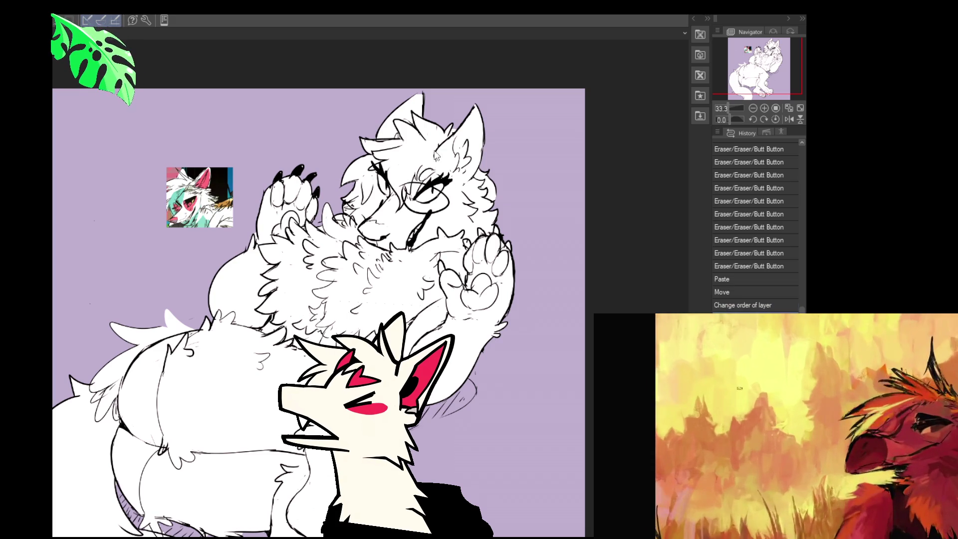
pyautogui.hotkey('ctrl', 'z')
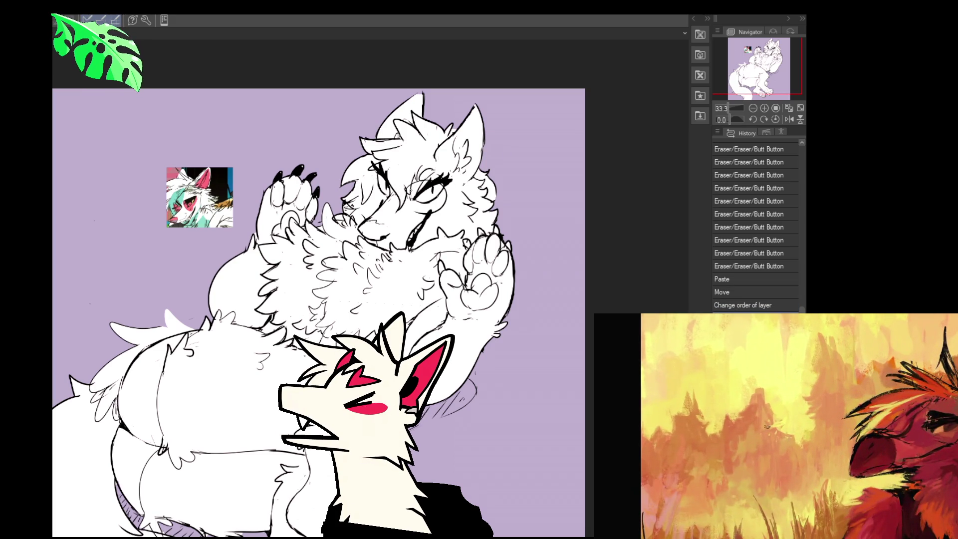
pyautogui.moveTo(721, 424)
pyautogui.mouseDown()
pyautogui.moveTo(718, 451)
pyautogui.moveTo(731, 456)
pyautogui.mouseUp()
# - Redraw the thin round glasses with strokes around the eye and muzzle
pyautogui.hotkey('ctrl', 'z')
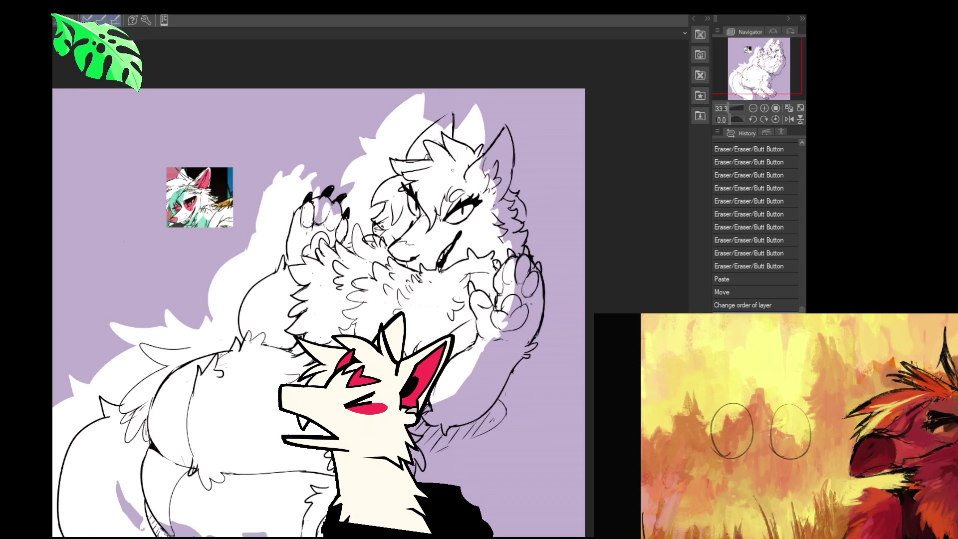
pyautogui.moveTo(548, 220); pyautogui.dragTo(545, 228)
pyautogui.moveTo(393, 277); pyautogui.dragTo(353, 317)
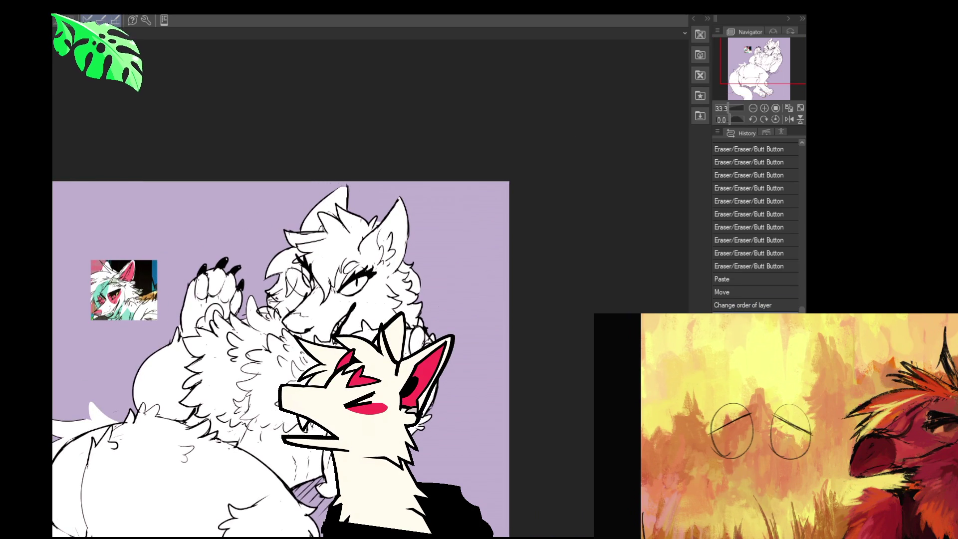
pyautogui.moveTo(332, 287); pyautogui.dragTo(350, 279)
pyautogui.moveTo(299, 299); pyautogui.dragTo(382, 285)
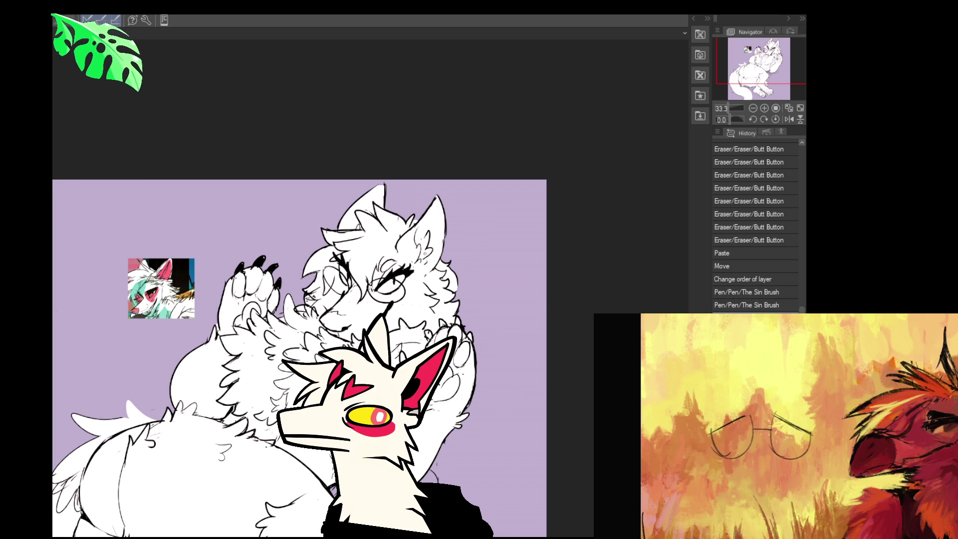
pyautogui.moveTo(432, 309); pyautogui.dragTo(453, 324)
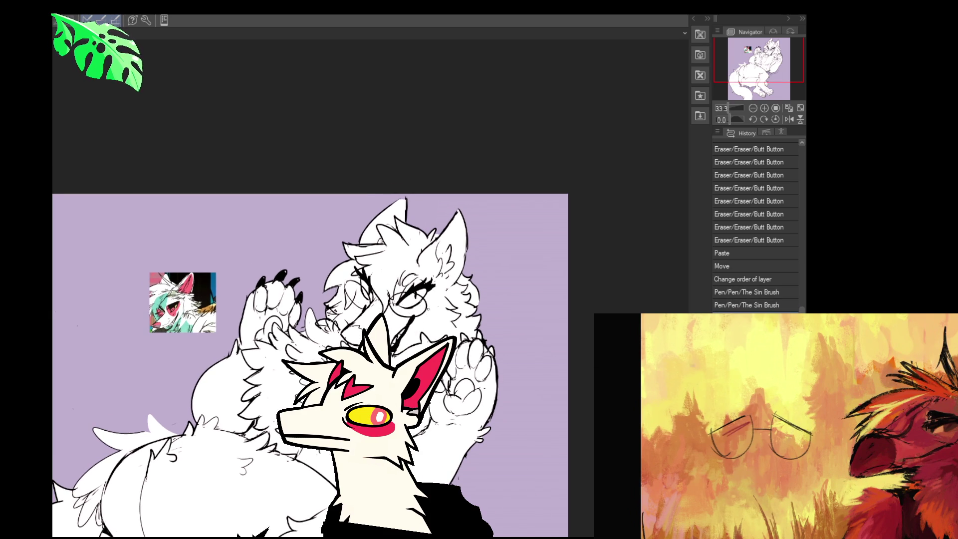
pyautogui.scroll(-3, 579, 318)
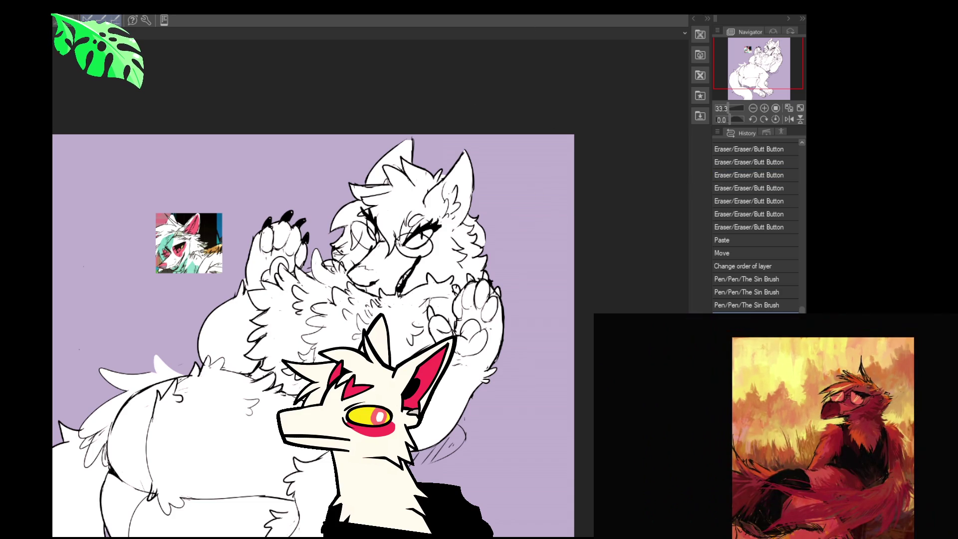
# - Paint pink inside the character's right ear
pyautogui.moveTo(319, 334); pyautogui.dragTo(339, 337)
pyautogui.moveTo(493, 270); pyautogui.dragTo(504, 287)
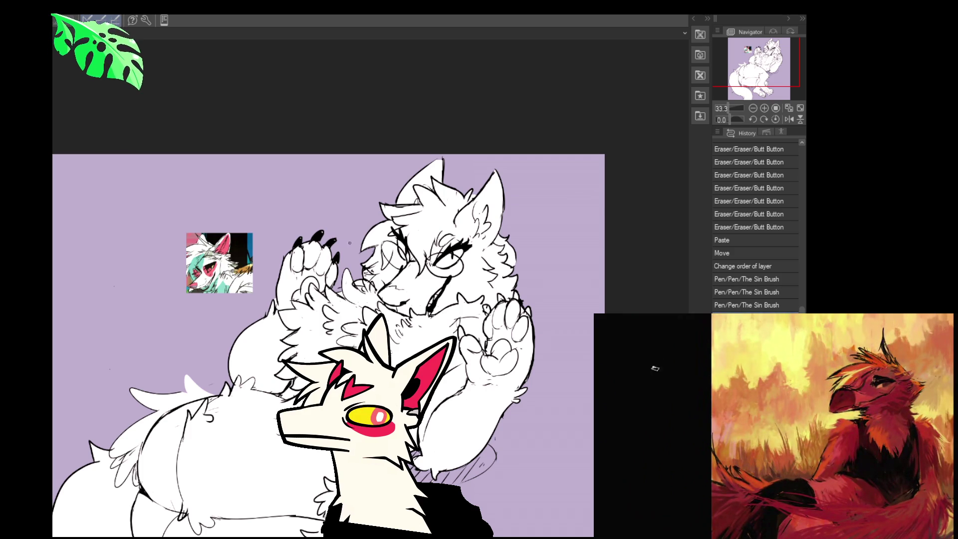
pyautogui.moveTo(478, 217)
pyautogui.mouseDown()
pyautogui.moveTo(486, 184)
pyautogui.moveTo(494, 234)
pyautogui.mouseUp()
pyautogui.moveTo(481, 200)
pyautogui.mouseDown()
pyautogui.moveTo(473, 219)
pyautogui.moveTo(478, 208)
pyautogui.mouseUp()
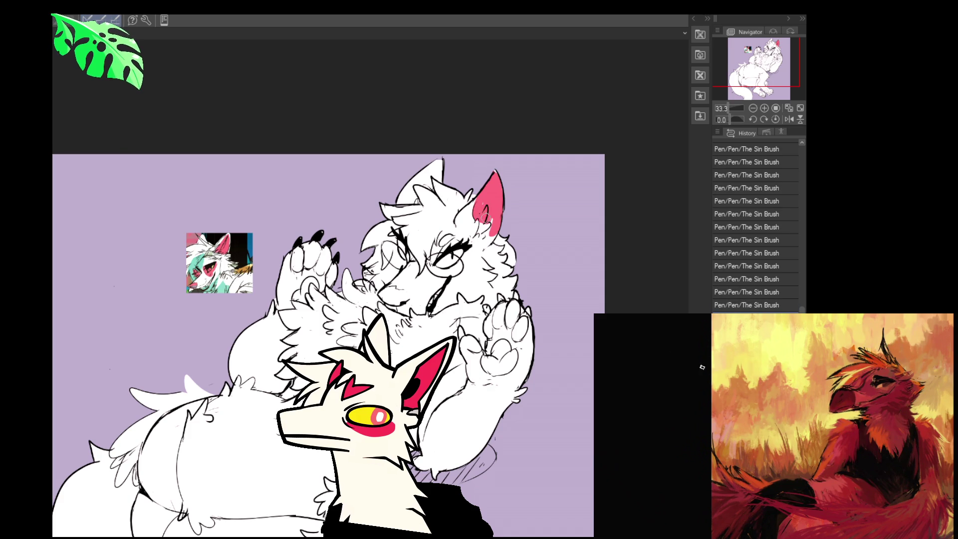
# - Paint more pink into the lower and upper parts of the right ear
pyautogui.moveTo(483, 224)
pyautogui.mouseDown()
pyautogui.moveTo(487, 247)
pyautogui.moveTo(478, 247)
pyautogui.moveTo(499, 199)
pyautogui.moveTo(489, 239)
pyautogui.mouseUp()
pyautogui.moveTo(464, 175)
pyautogui.mouseDown()
pyautogui.moveTo(485, 231)
pyautogui.moveTo(482, 194)
pyautogui.mouseUp()
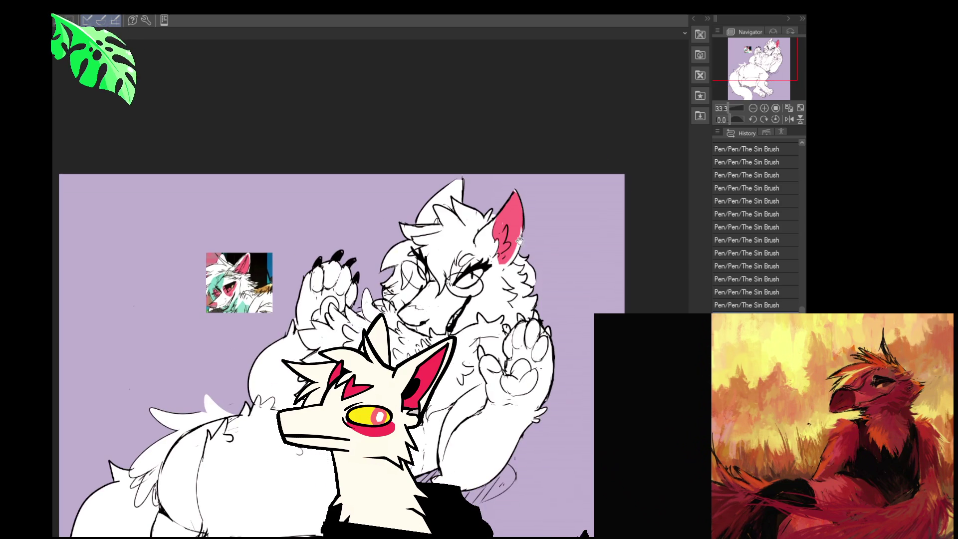
pyautogui.moveTo(544, 306); pyautogui.dragTo(531, 241)
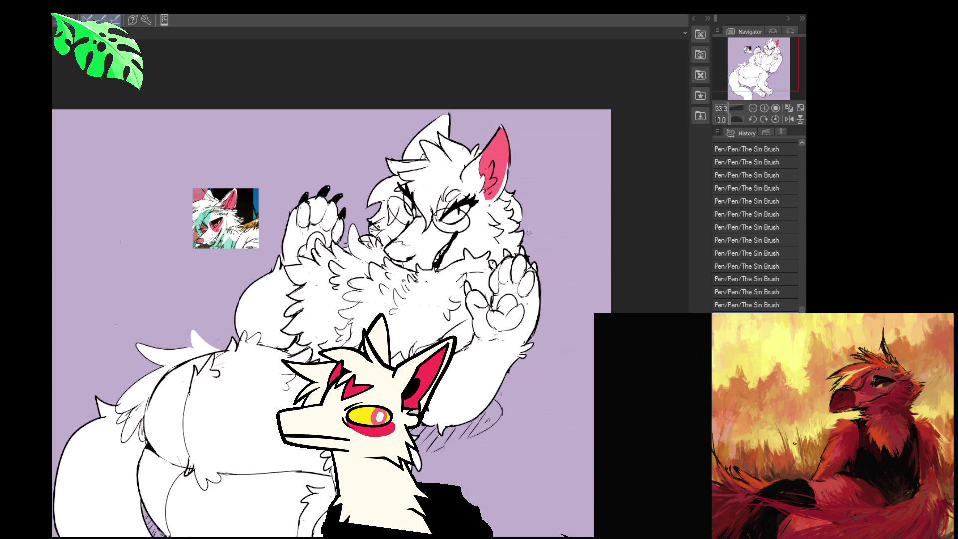
# - Add pink blush around the eye and colour the nose and mouth area pink
pyautogui.moveTo(442, 225)
pyautogui.mouseDown()
pyautogui.moveTo(459, 230)
pyautogui.moveTo(450, 231)
pyautogui.moveTo(462, 220)
pyautogui.mouseUp()
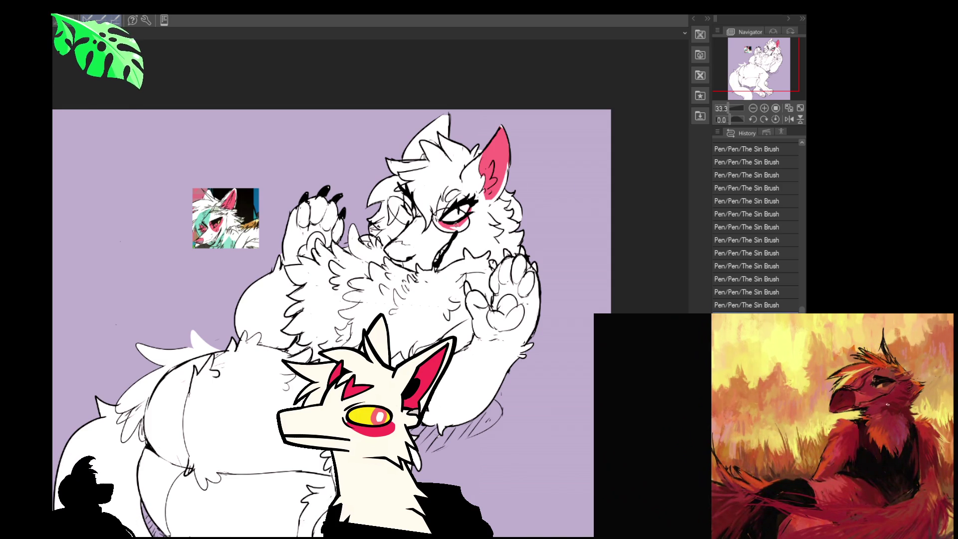
pyautogui.moveTo(404, 197); pyautogui.dragTo(409, 217)
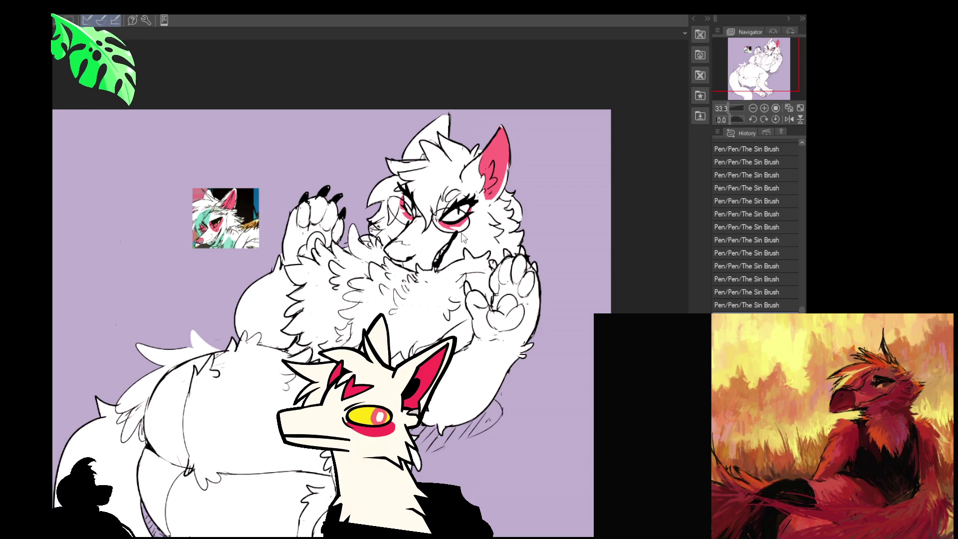
pyautogui.moveTo(433, 258); pyautogui.dragTo(430, 257)
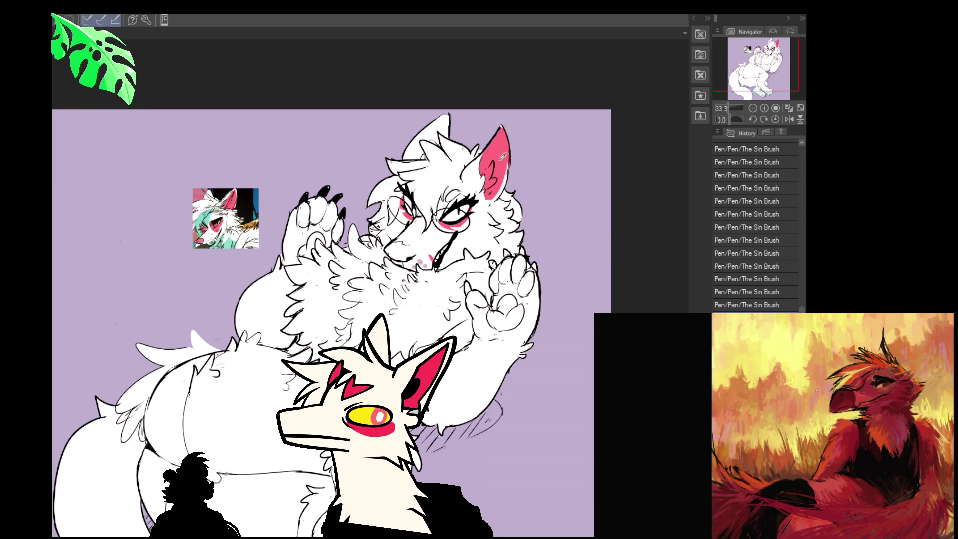
pyautogui.moveTo(393, 242)
pyautogui.mouseDown()
pyautogui.moveTo(413, 250)
pyautogui.moveTo(402, 253)
pyautogui.mouseUp()
pyautogui.click(402, 254)
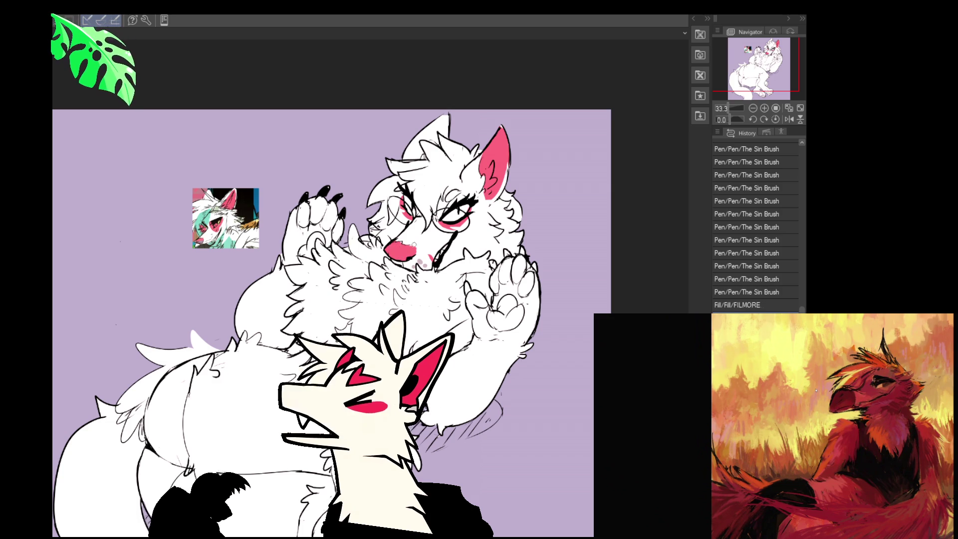
# - Fill both bands of the character's shorts with crimson
pyautogui.scroll(-2, 566, 269)
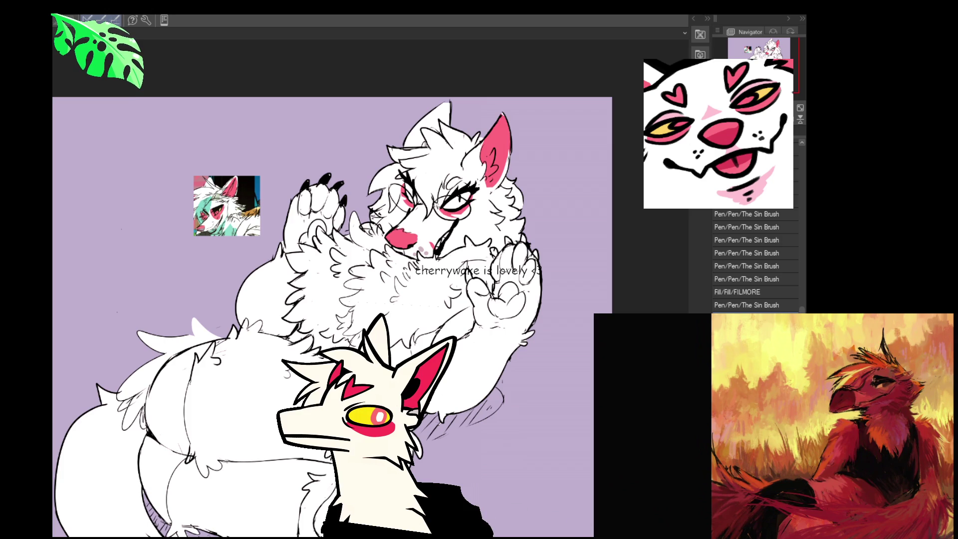
pyautogui.click(187, 406)
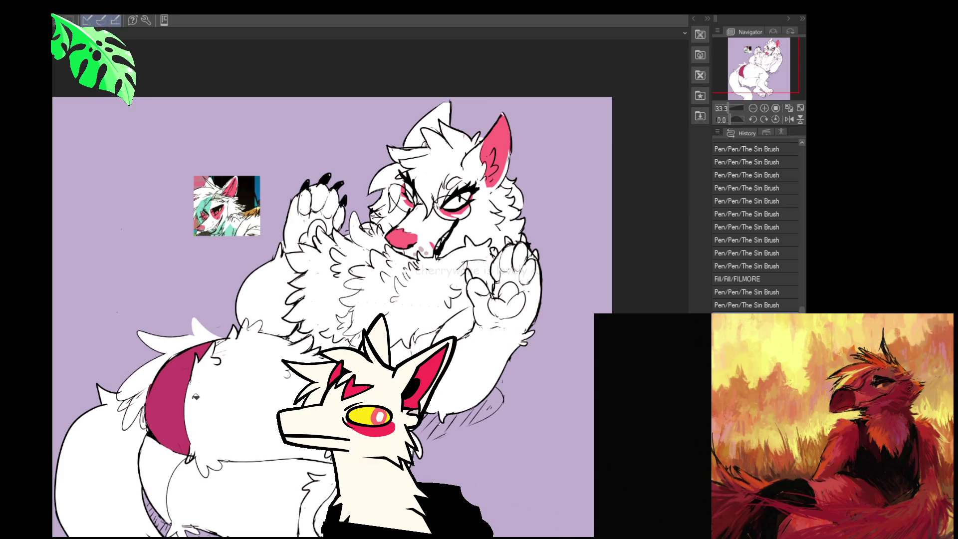
pyautogui.click(157, 464)
# - Fill and paint the lower paw's pads pink as toe beans
pyautogui.moveTo(496, 277)
pyautogui.mouseDown()
pyautogui.moveTo(476, 277)
pyautogui.moveTo(475, 258)
pyautogui.moveTo(476, 269)
pyautogui.mouseUp()
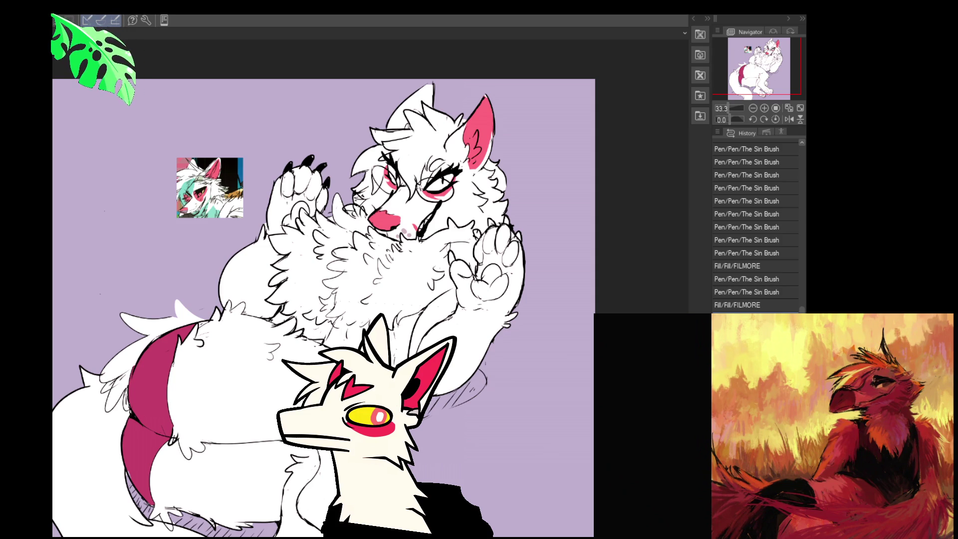
pyautogui.moveTo(454, 476); pyautogui.dragTo(483, 352)
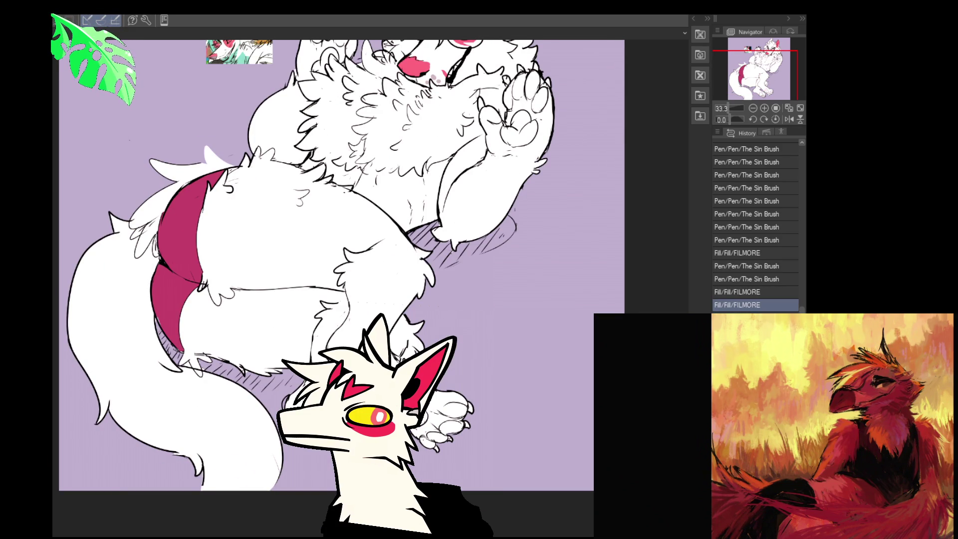
pyautogui.click(447, 410)
pyautogui.click(457, 395)
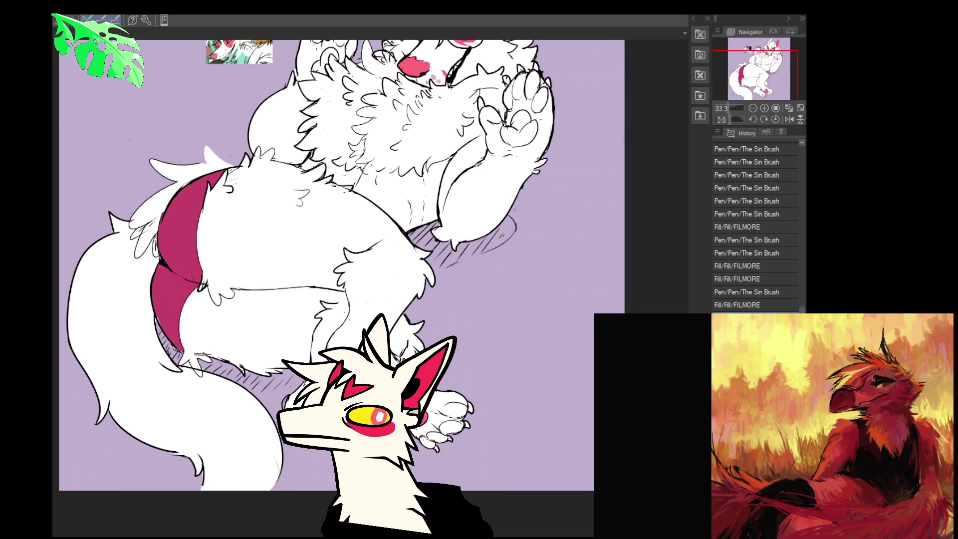
pyautogui.click(447, 412)
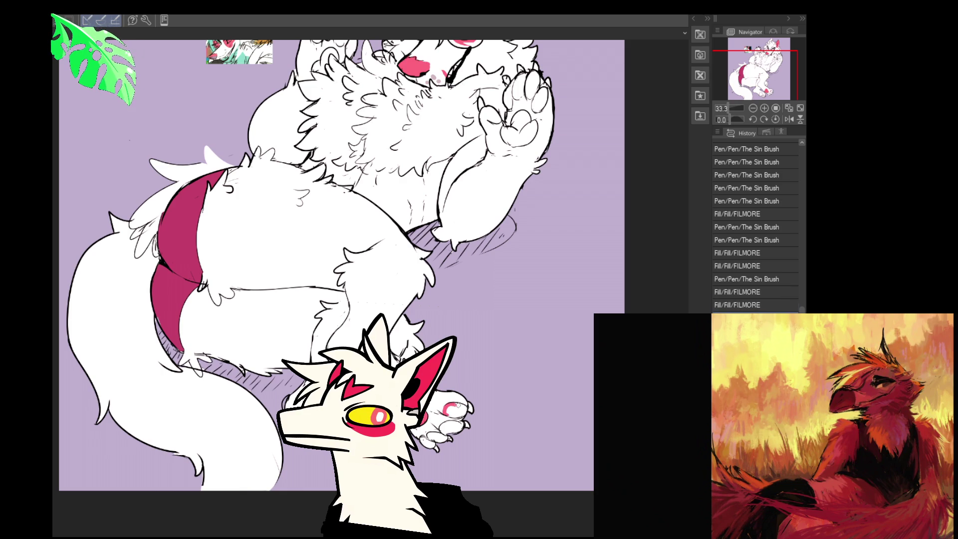
pyautogui.moveTo(449, 406)
pyautogui.mouseDown()
pyautogui.moveTo(462, 413)
pyautogui.moveTo(455, 430)
pyautogui.moveTo(427, 443)
pyautogui.moveTo(450, 413)
pyautogui.mouseUp()
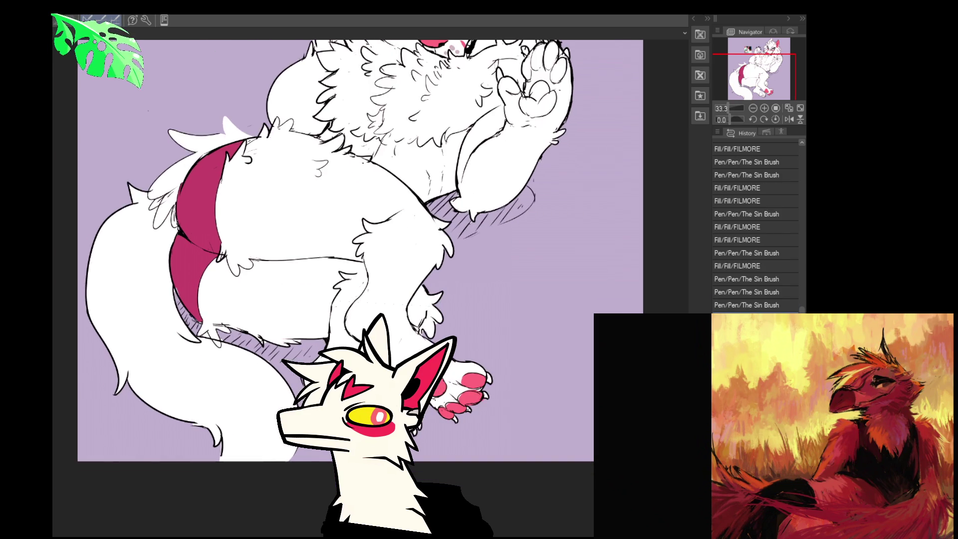
pyautogui.scroll(-1, 763, 227)
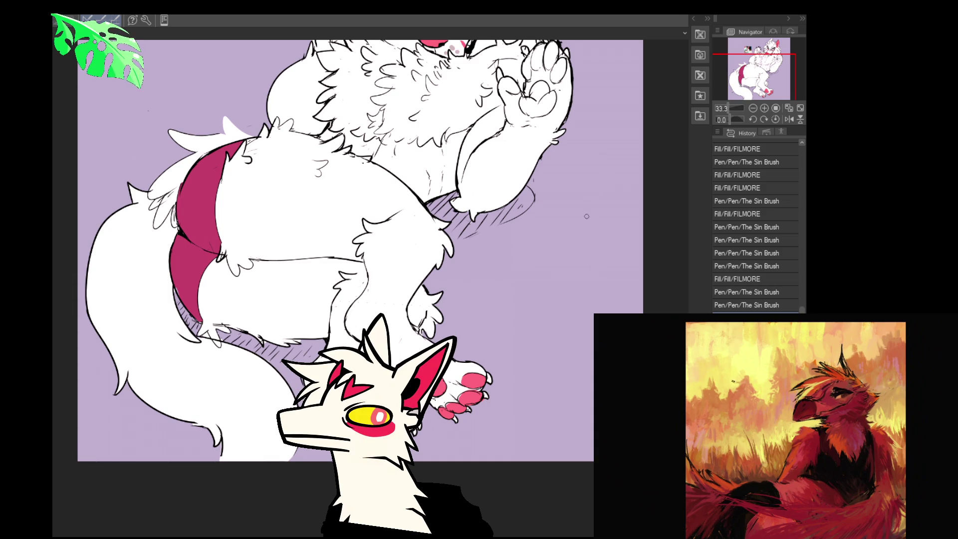
# - Colour the raised paw's pads pink and draw black claws on it
pyautogui.moveTo(451, 314)
pyautogui.mouseDown()
pyautogui.moveTo(455, 325)
pyautogui.moveTo(424, 332)
pyautogui.moveTo(398, 407)
pyautogui.mouseUp()
pyautogui.moveTo(495, 288); pyautogui.dragTo(489, 329)
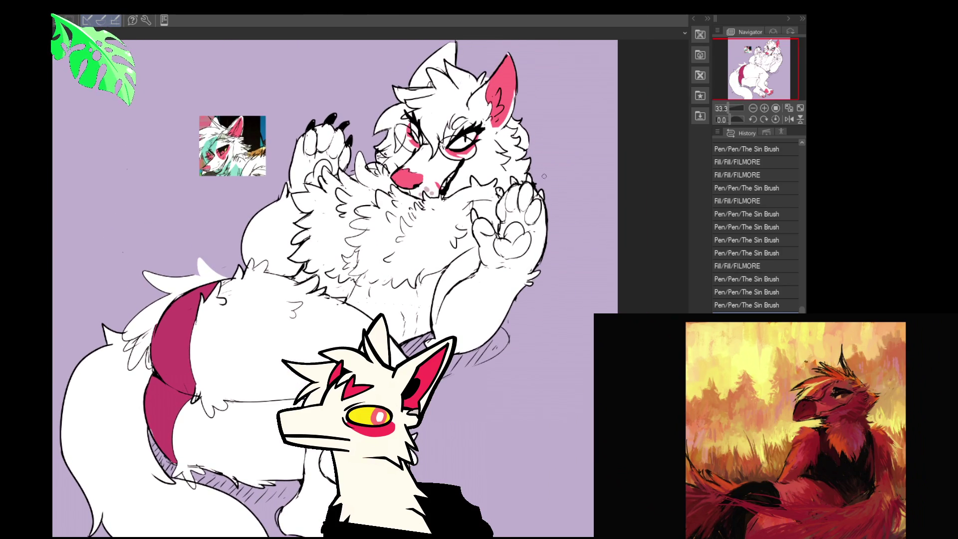
pyautogui.moveTo(626, 231)
pyautogui.mouseDown()
pyautogui.moveTo(635, 252)
pyautogui.moveTo(624, 295)
pyautogui.mouseUp()
pyautogui.moveTo(490, 300)
pyautogui.mouseDown()
pyautogui.moveTo(481, 305)
pyautogui.moveTo(497, 312)
pyautogui.moveTo(484, 304)
pyautogui.moveTo(494, 306)
pyautogui.moveTo(496, 287)
pyautogui.moveTo(505, 303)
pyautogui.moveTo(519, 265)
pyautogui.moveTo(515, 273)
pyautogui.moveTo(509, 243)
pyautogui.moveTo(511, 262)
pyautogui.moveTo(495, 252)
pyautogui.moveTo(466, 287)
pyautogui.moveTo(456, 274)
pyautogui.mouseUp()
pyautogui.moveTo(481, 244); pyautogui.dragTo(483, 253)
pyautogui.moveTo(497, 232)
pyautogui.mouseDown()
pyautogui.moveTo(524, 257)
pyautogui.moveTo(527, 145)
pyautogui.mouseUp()
# - Pan the view back up to centre on the upper character's face
pyautogui.moveTo(522, 297); pyautogui.dragTo(514, 232)
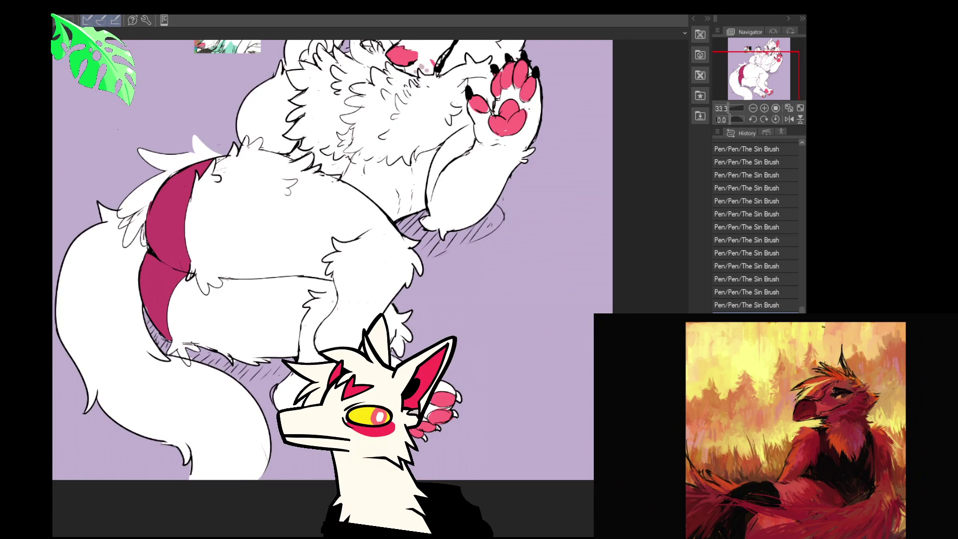
pyautogui.moveTo(537, 289); pyautogui.dragTo(519, 349)
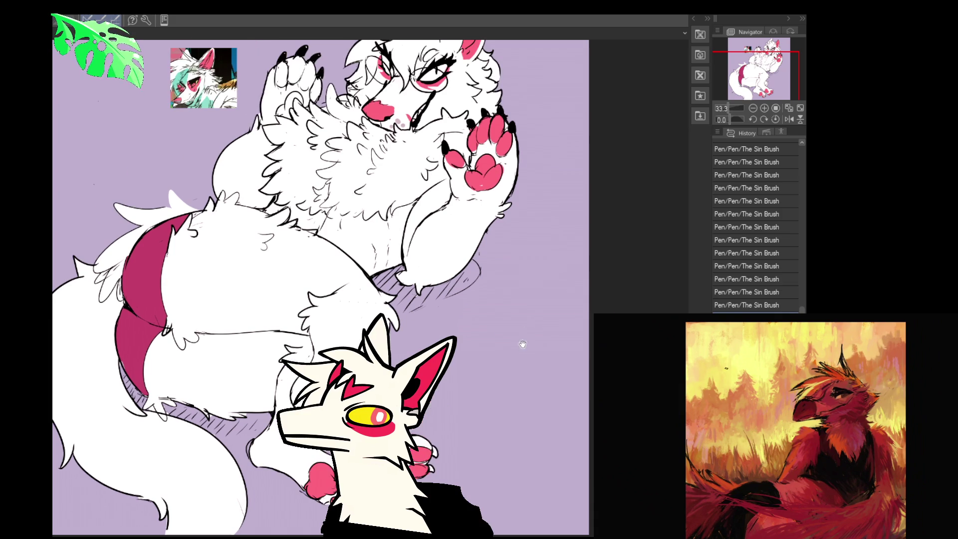
pyautogui.moveTo(498, 310); pyautogui.dragTo(500, 410)
pyautogui.moveTo(509, 343); pyautogui.dragTo(502, 376)
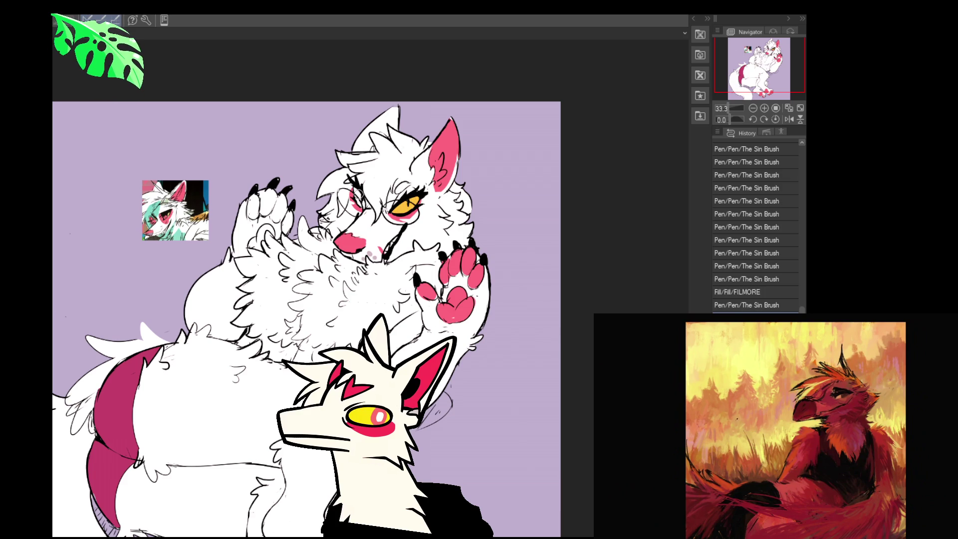
# - Colour the upper character's second eye yellow, then paste a movie still onto the canvas
pyautogui.moveTo(352, 190); pyautogui.dragTo(358, 196)
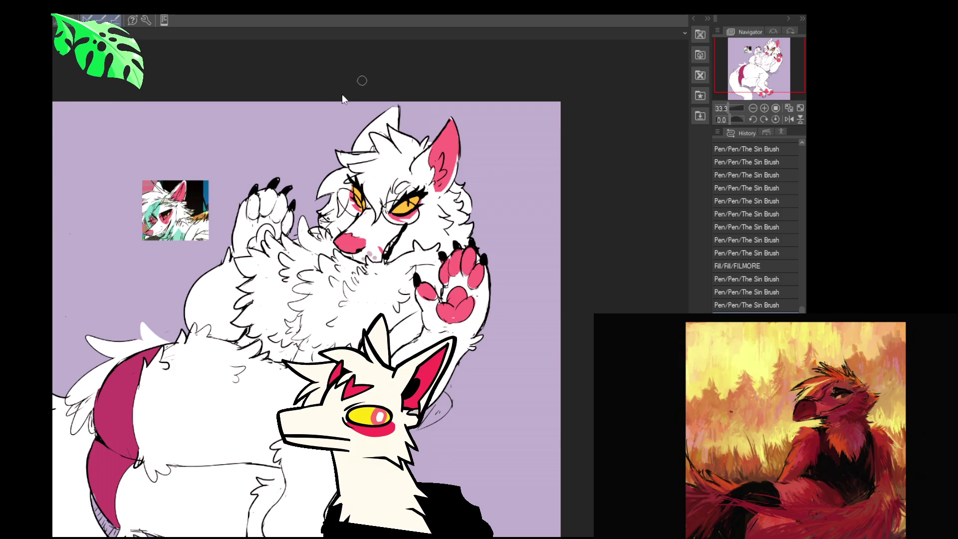
pyautogui.hotkey('ctrl', 'v')
pyautogui.scroll(10, 109, 144)
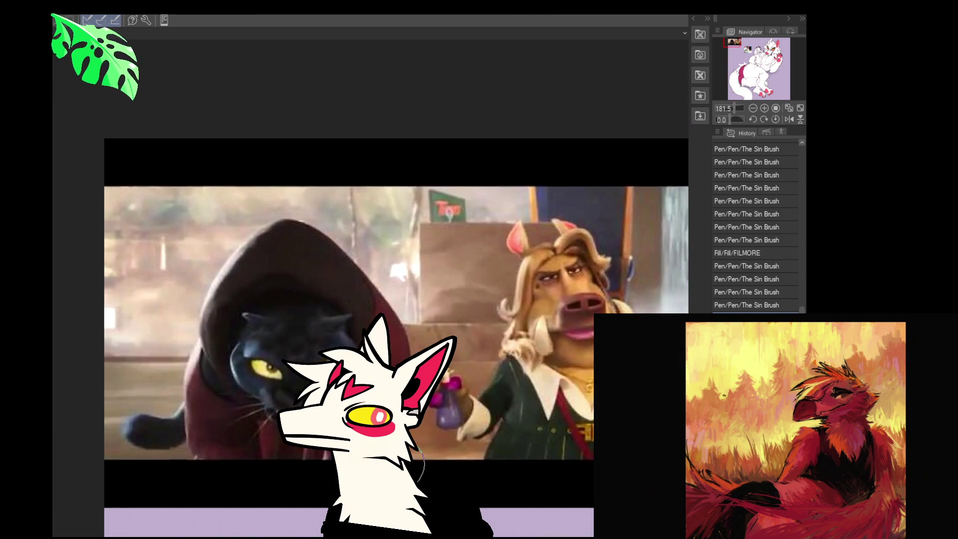
# - Paste two panther movie stills as reference, zoom and pan over them, then switch to the browser
pyautogui.scroll(2, 434, 459)
pyautogui.moveTo(421, 461)
pyautogui.mouseDown()
pyautogui.moveTo(449, 464)
pyautogui.moveTo(448, 419)
pyautogui.moveTo(432, 377)
pyautogui.mouseUp()
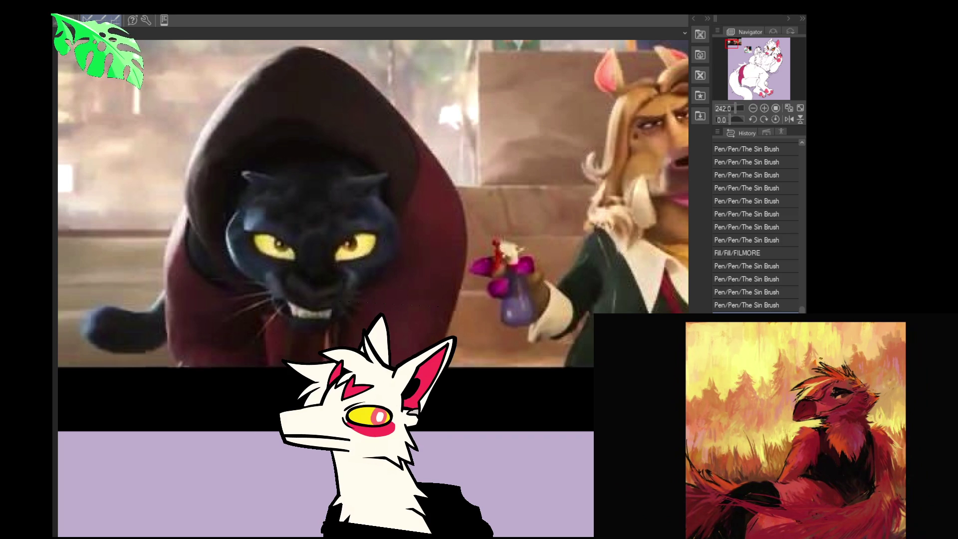
pyautogui.hotkey('ctrl', 'v')
pyautogui.moveTo(227, 173); pyautogui.dragTo(393, 326)
pyautogui.scroll(2, 340, 276)
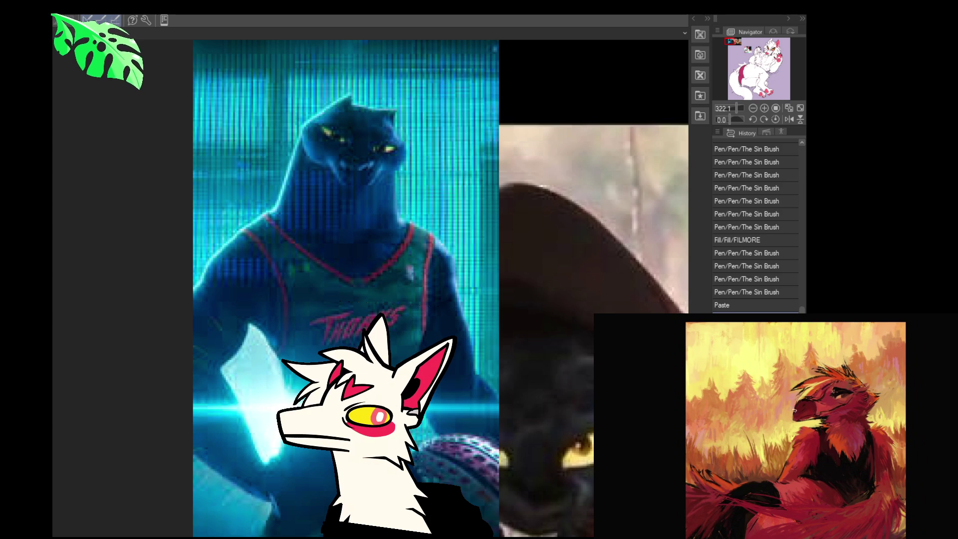
pyautogui.hotkey('alt', 'Tab')
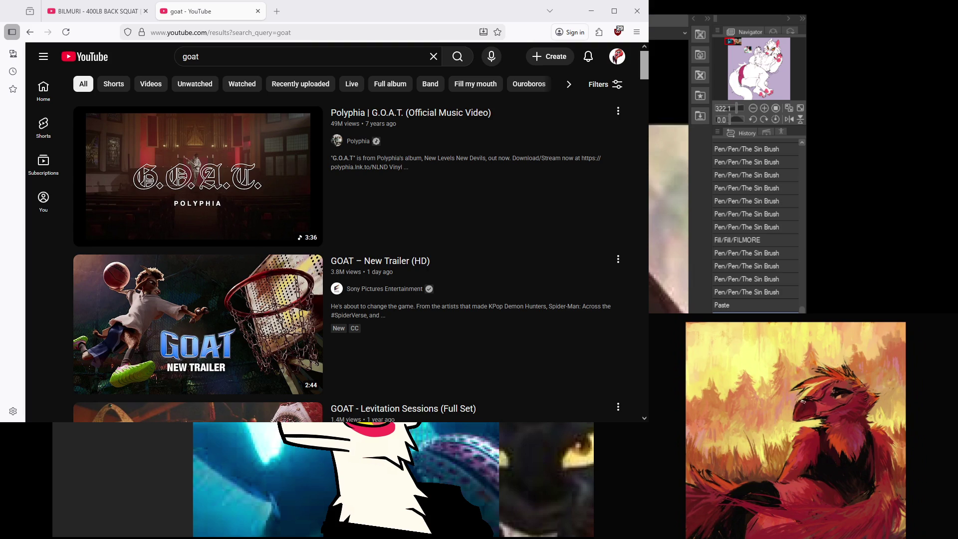
# - Start the GOAT trailer on its watch page and make it full screen
pyautogui.moveTo(274, 435)
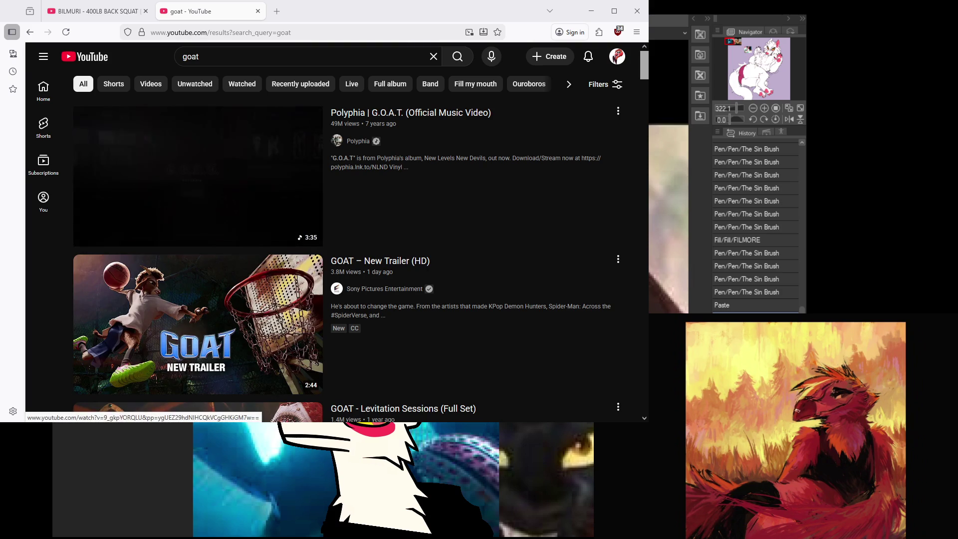
pyautogui.click(210, 315)
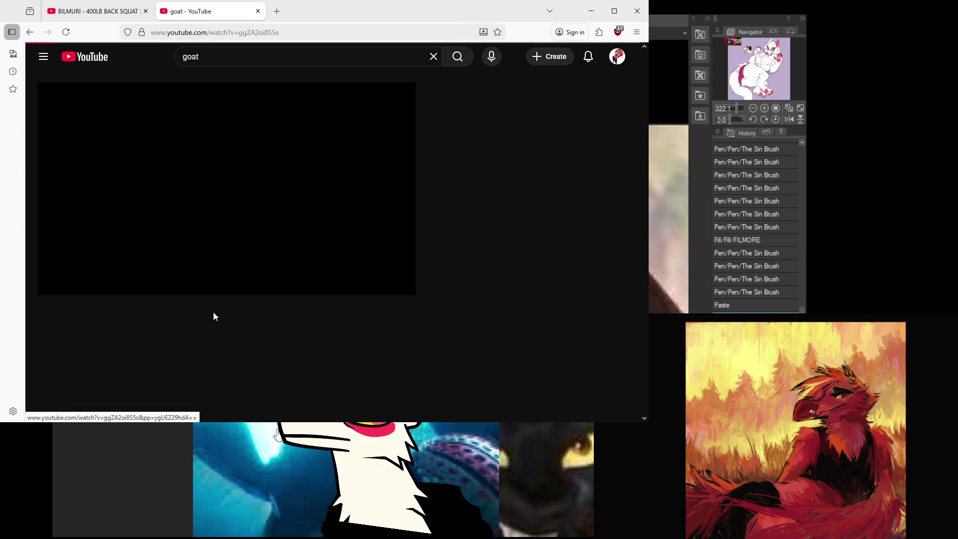
pyautogui.click(240, 197)
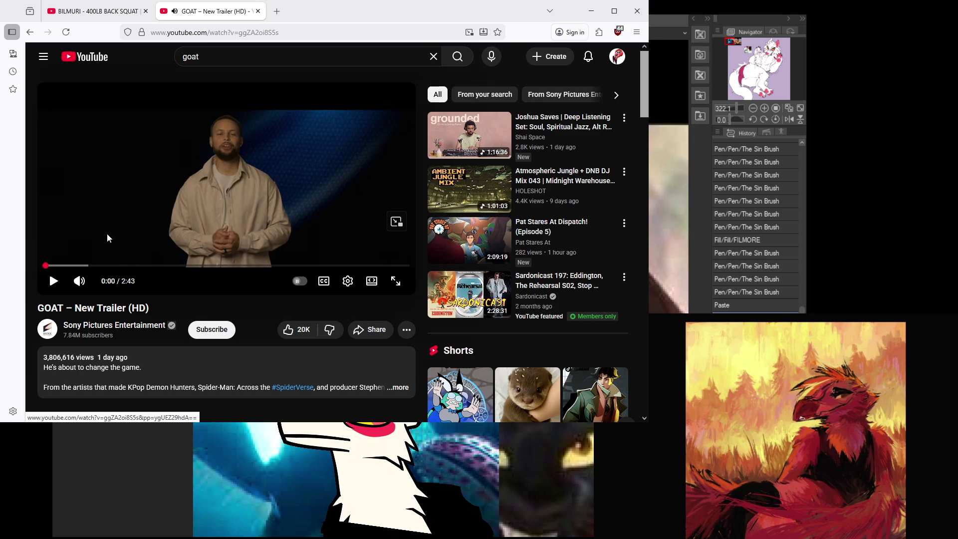
pyautogui.click(223, 151)
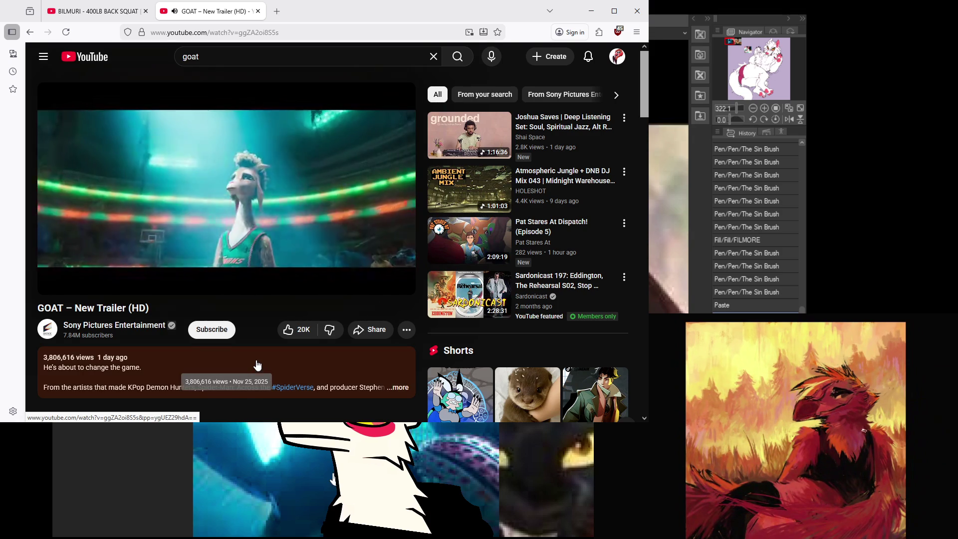
pyautogui.click(395, 281)
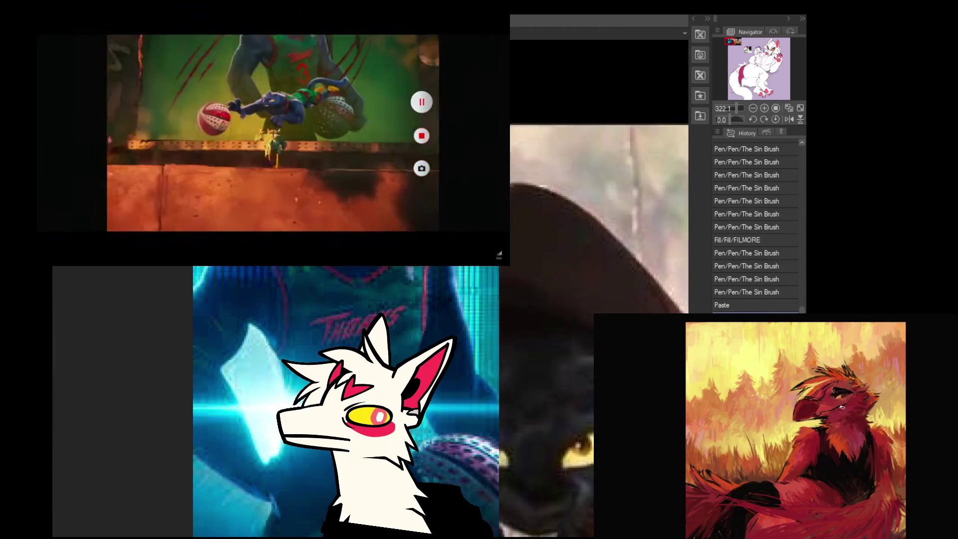
# - Jump the trailer back five seconds, pausing and resuming around the panther shot
pyautogui.press('space')
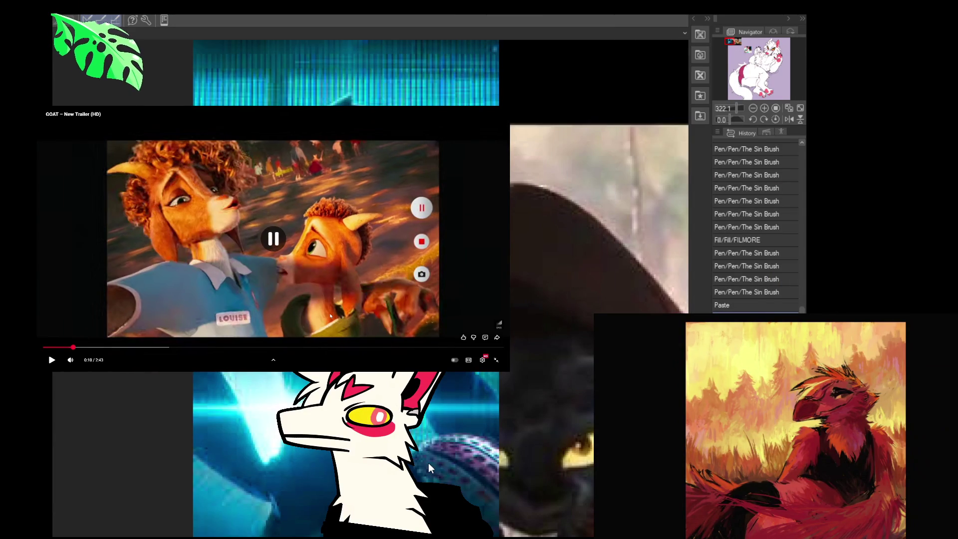
pyautogui.press('Left')
pyautogui.press('space')
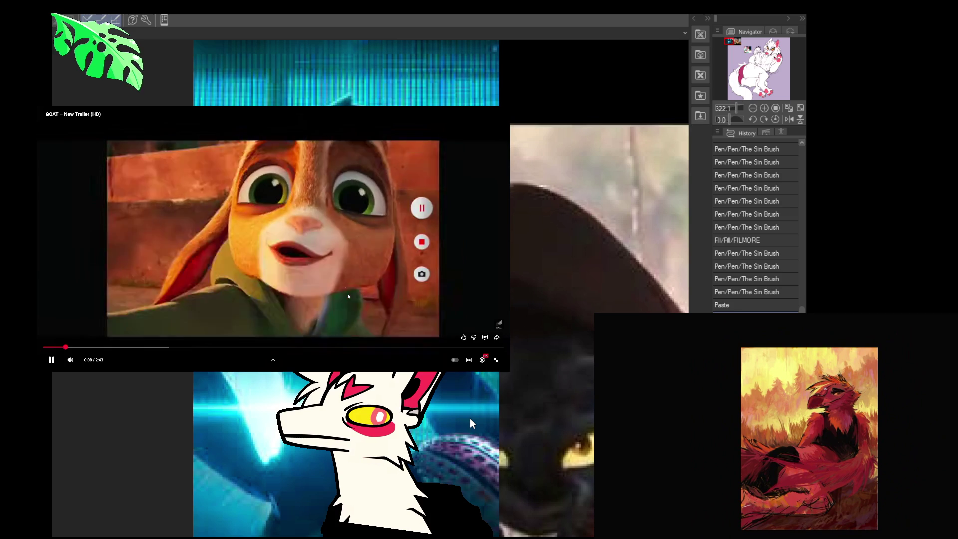
pyautogui.press('space')
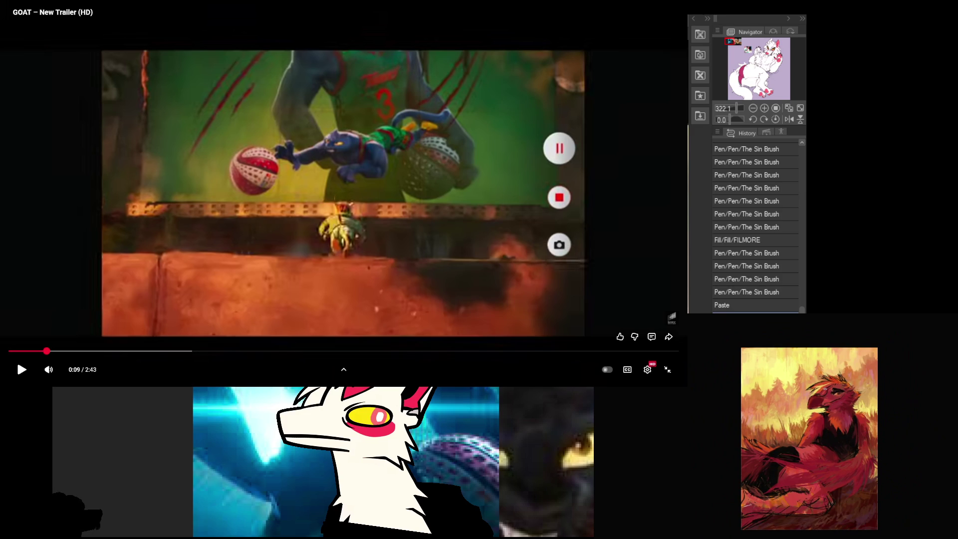
pyautogui.click(383, 164)
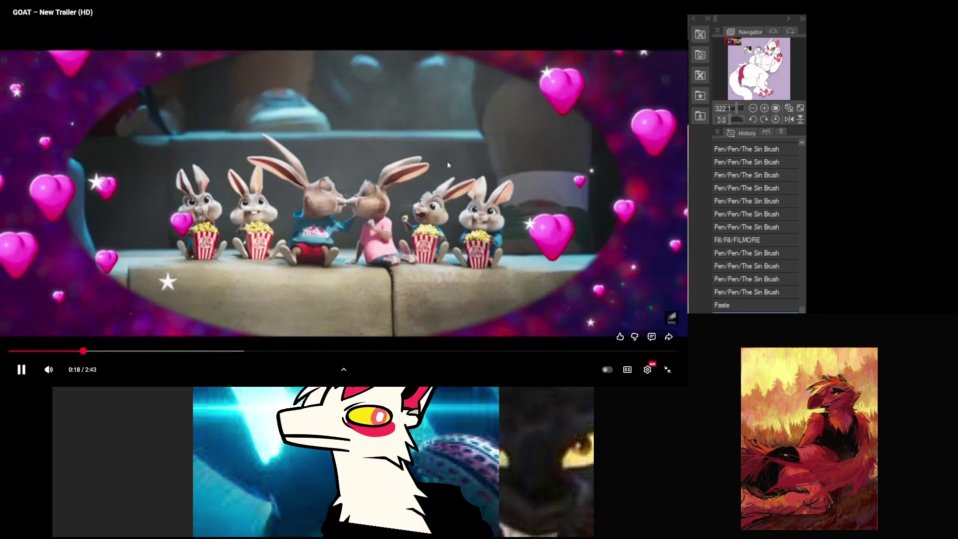
# - Check the Quality options in playback settings after re-entering full screen, then resume
pyautogui.click(447, 160)
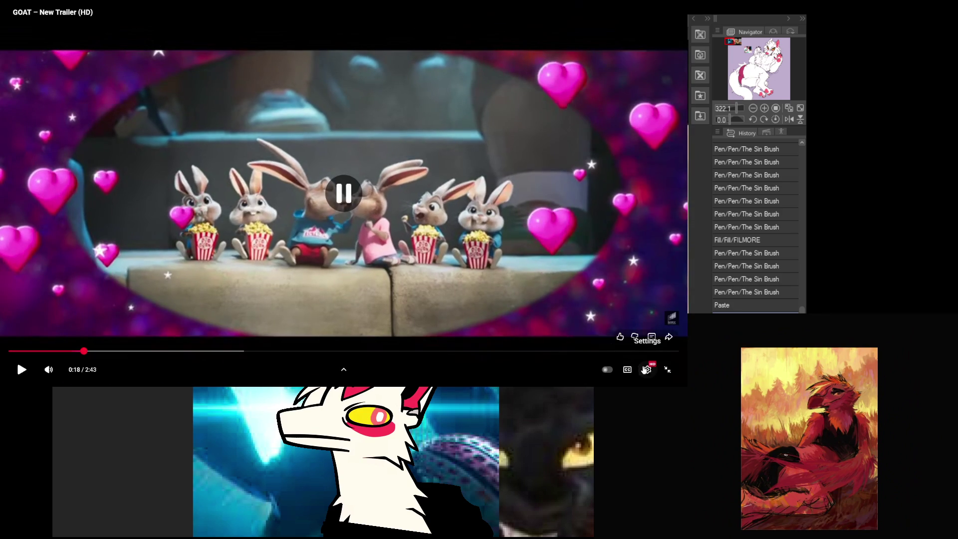
pyautogui.click(646, 369)
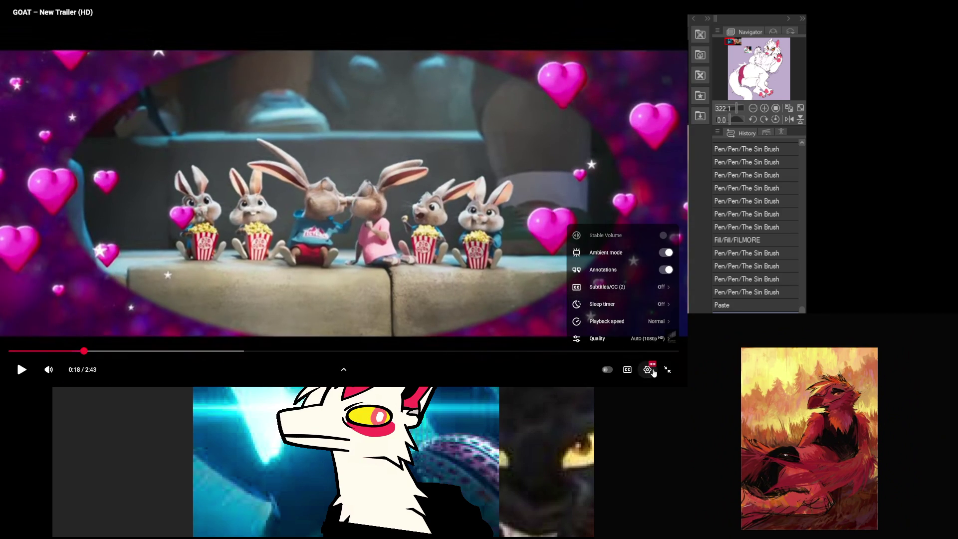
pyautogui.click(667, 369)
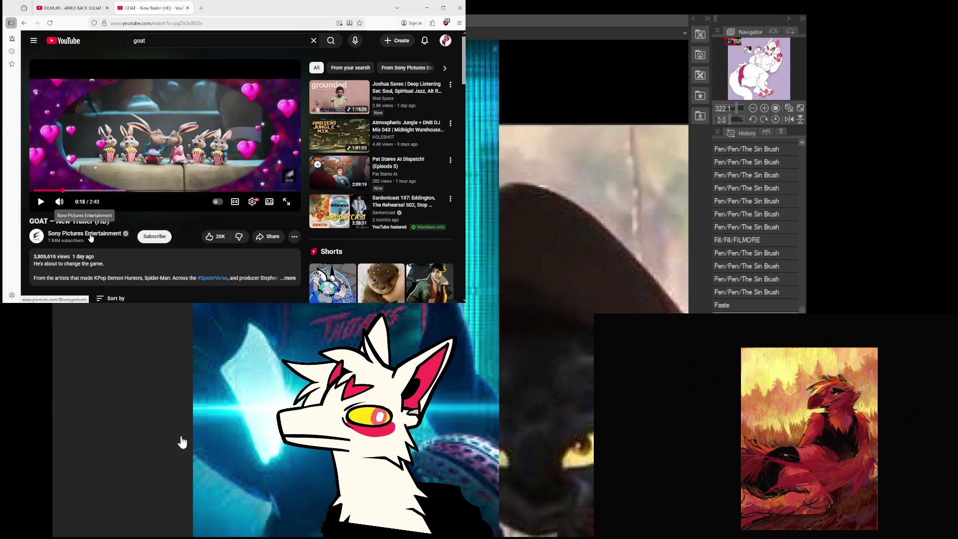
pyautogui.click(287, 202)
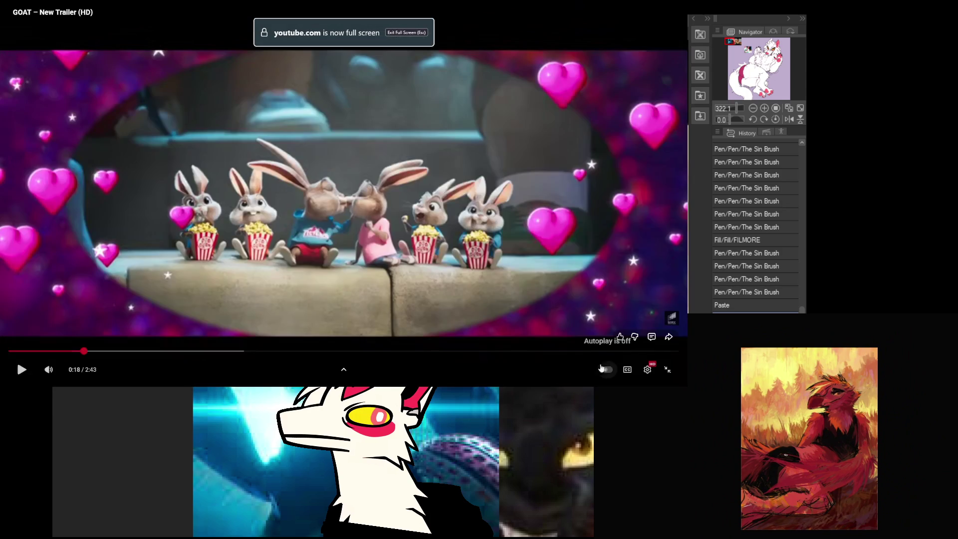
pyautogui.click(651, 373)
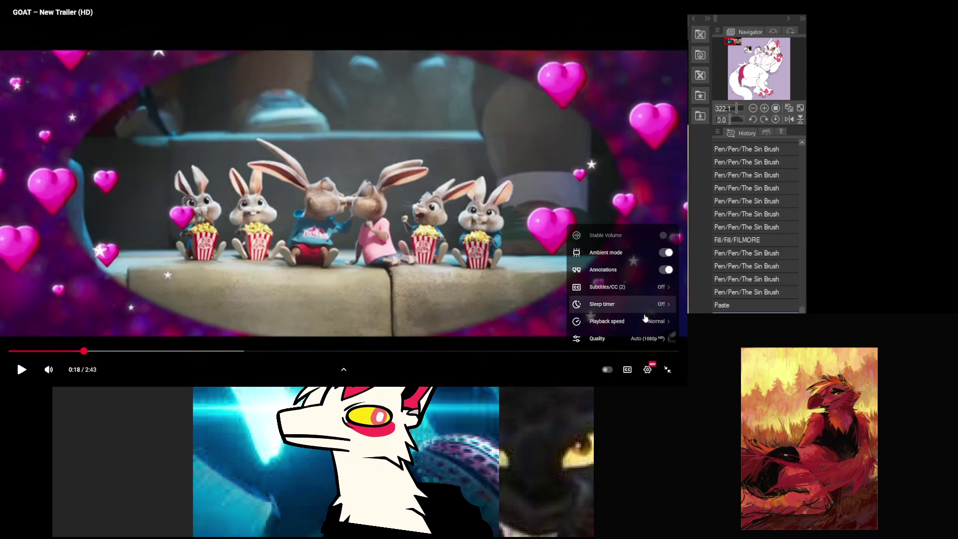
pyautogui.click(644, 339)
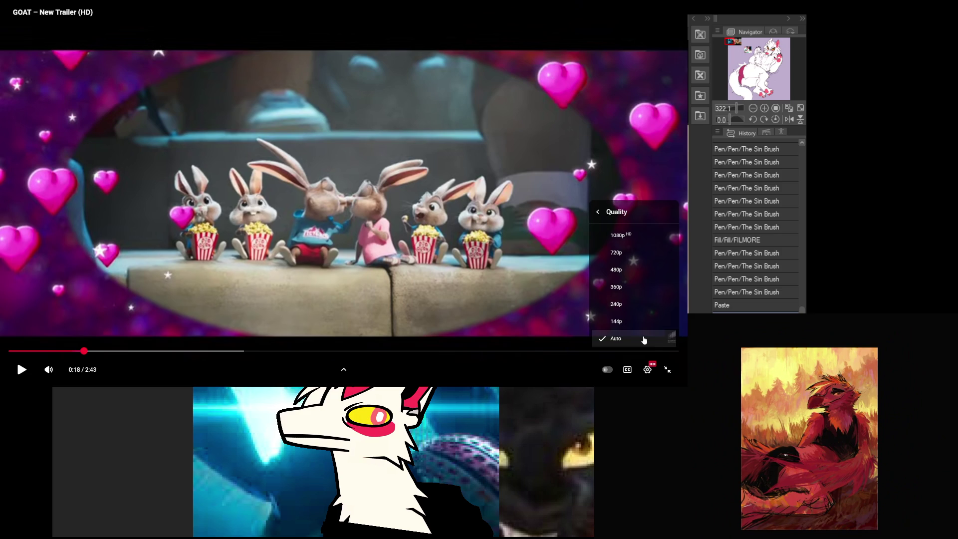
pyautogui.click(527, 212)
pyautogui.click(529, 227)
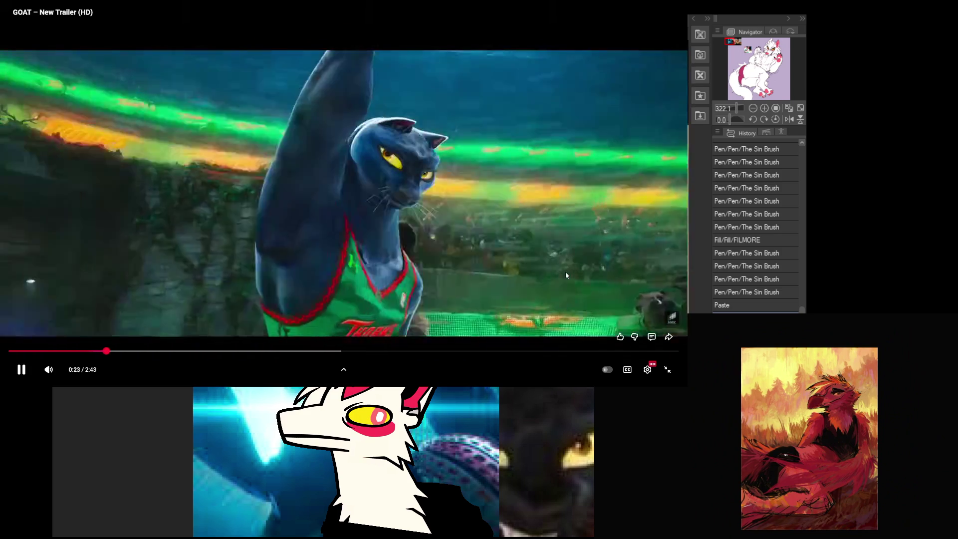
# - Pause at 0:24, step frame by frame to the panther facing the camera, then resume
pyautogui.click(566, 275)
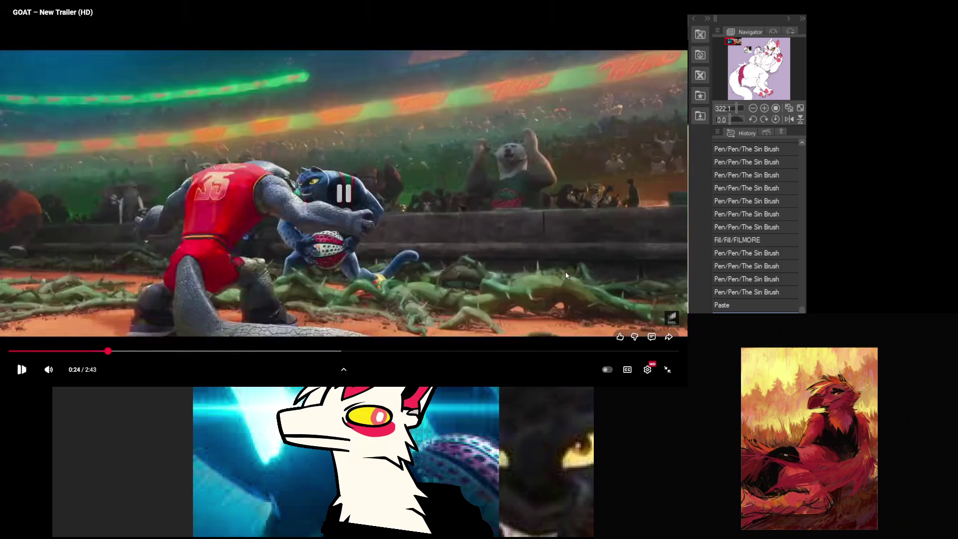
pyautogui.press(',')
pyautogui.press(',')
pyautogui.press(',')
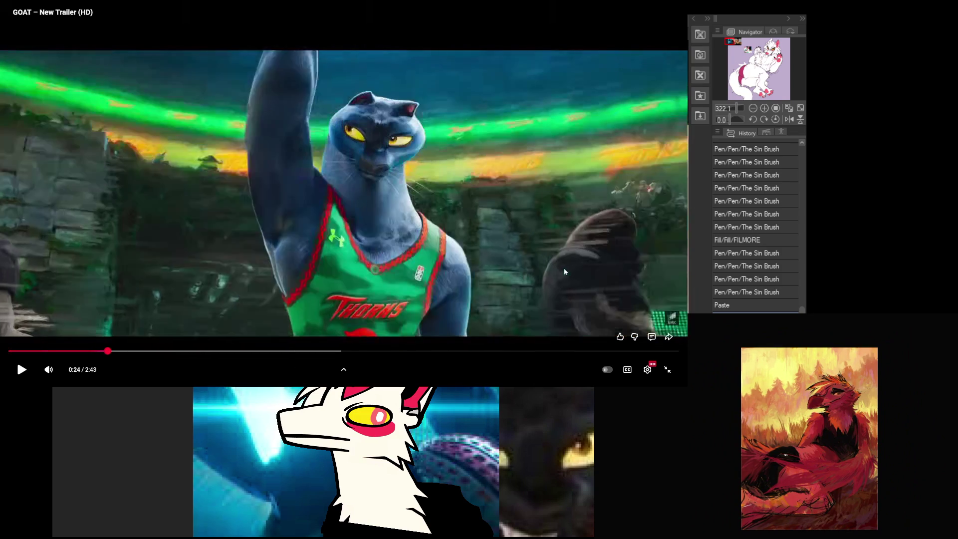
pyautogui.press(',')
pyautogui.press(',')
pyautogui.press(',')
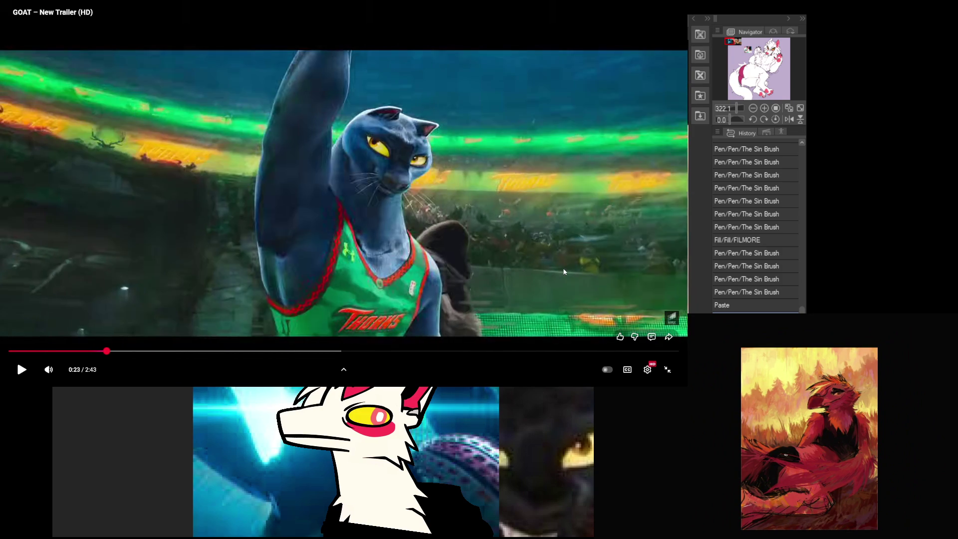
pyautogui.press('.')
pyautogui.press('.')
pyautogui.press('.')
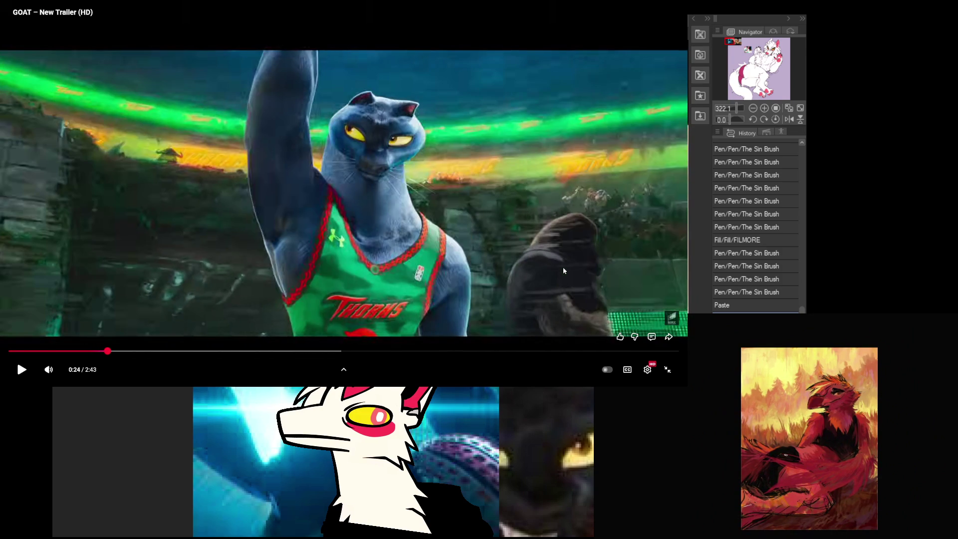
pyautogui.press(',')
pyautogui.press(',')
pyautogui.press(',')
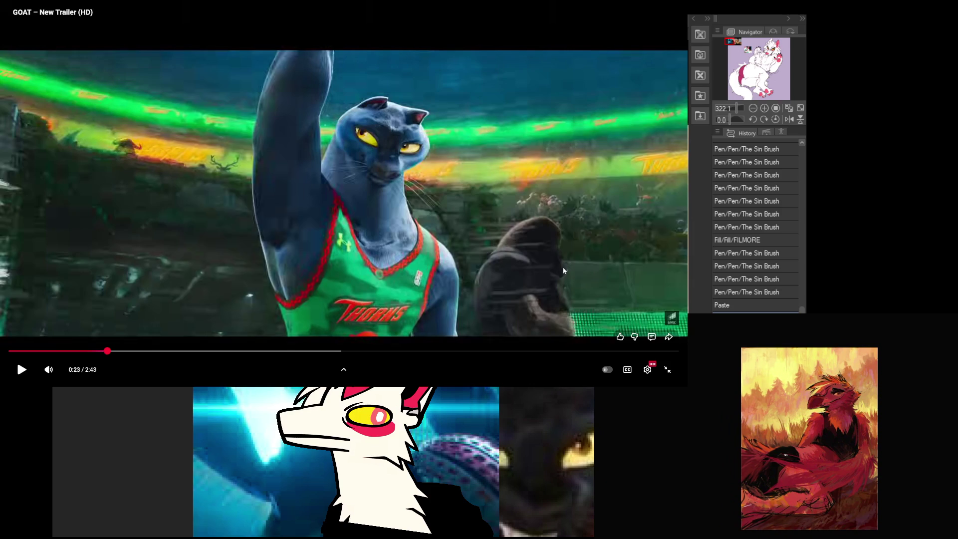
pyautogui.press(',')
pyautogui.press(',')
pyautogui.press(',')
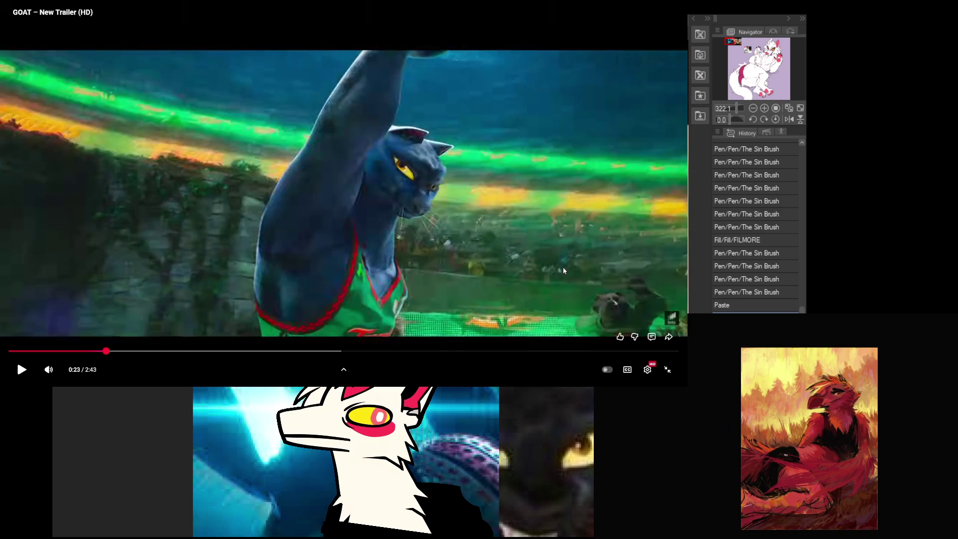
pyautogui.press('.')
pyautogui.press('.')
pyautogui.press('.')
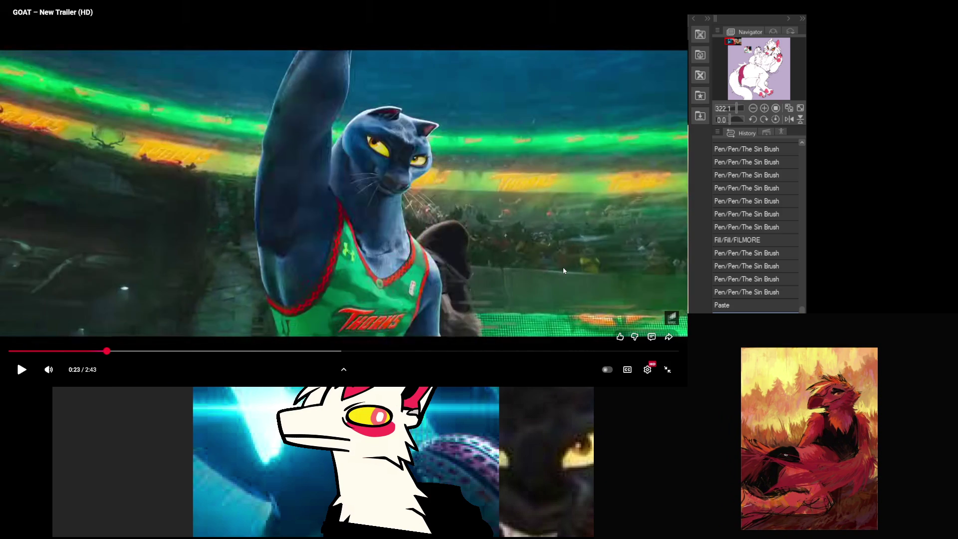
pyautogui.press('.')
pyautogui.press('.')
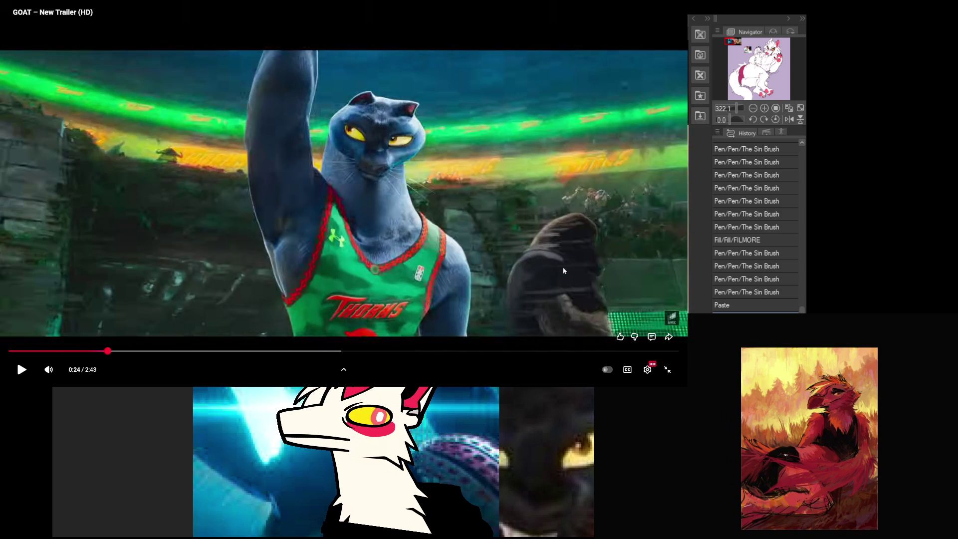
pyautogui.press('k')
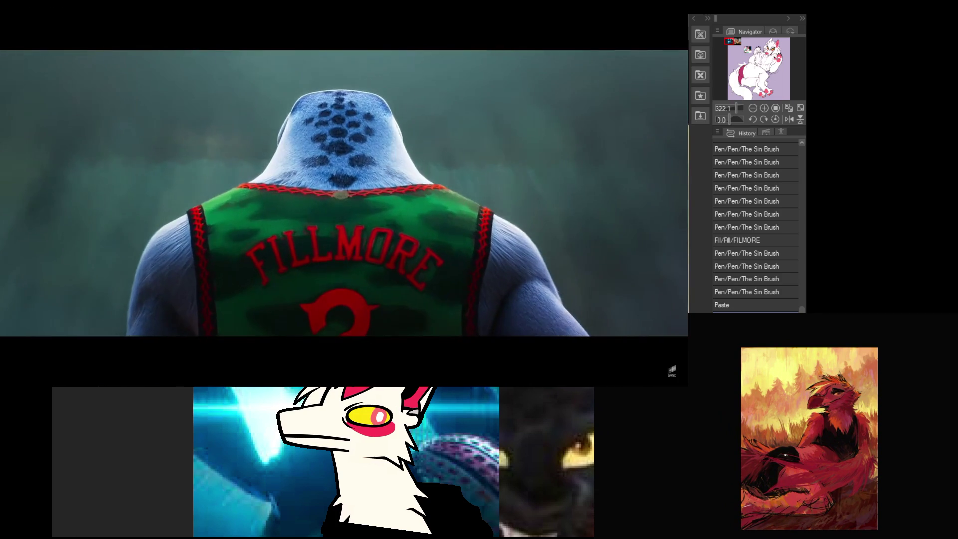
# - Resume the full-screen GOAT trailer and let it play on toward the 1:22 mark
pyautogui.moveTo(563, 270)
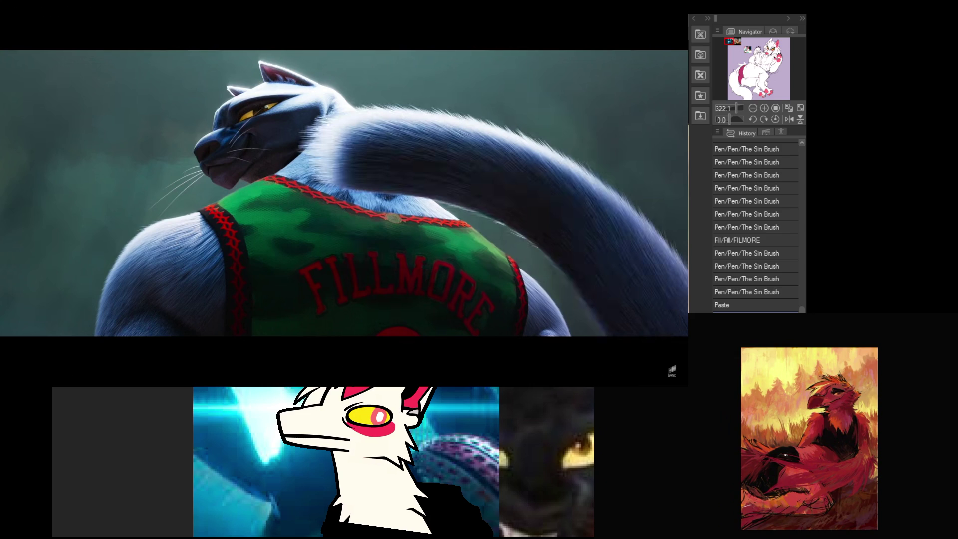
pyautogui.click(563, 267)
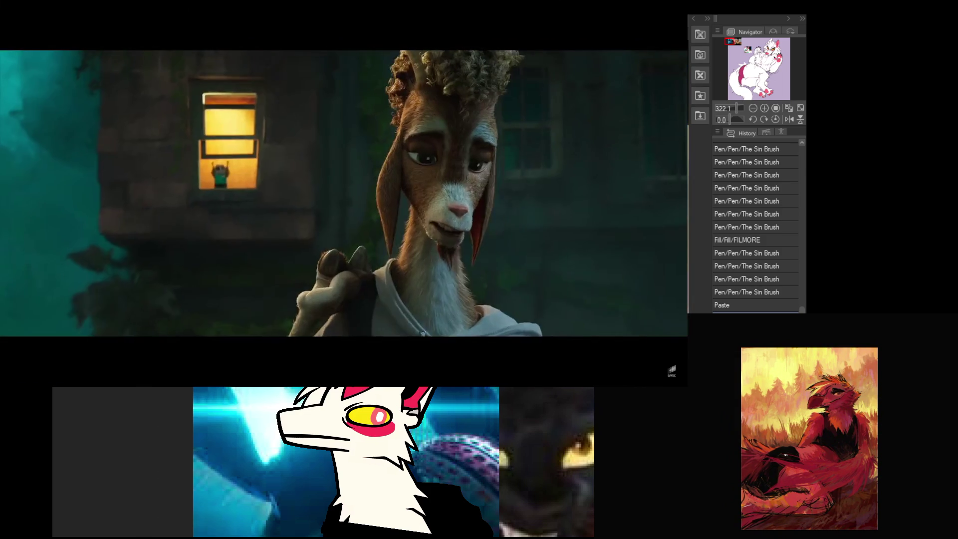
pyautogui.moveTo(562, 267)
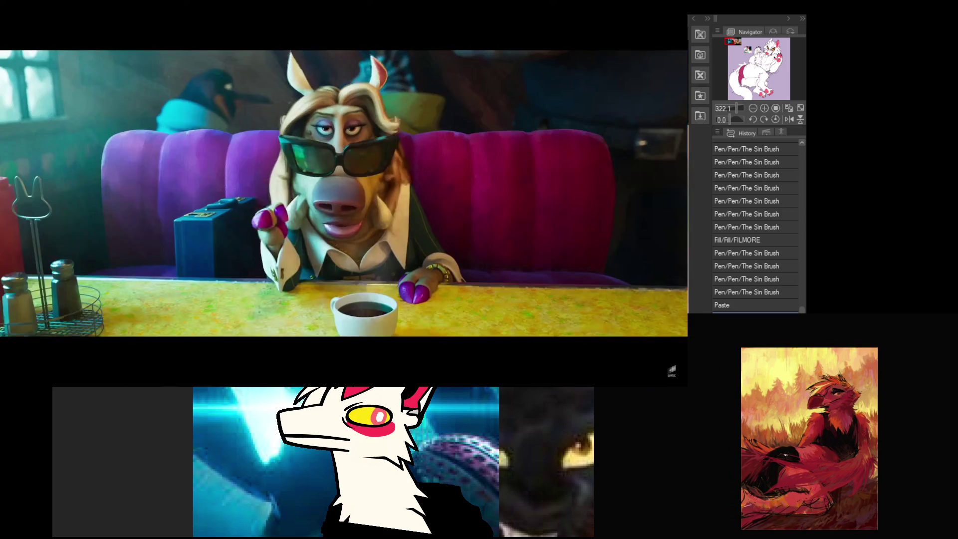
# - Pause at 1:22, jump back five seconds, and pause on the panther scene at 1:20
pyautogui.press('space')
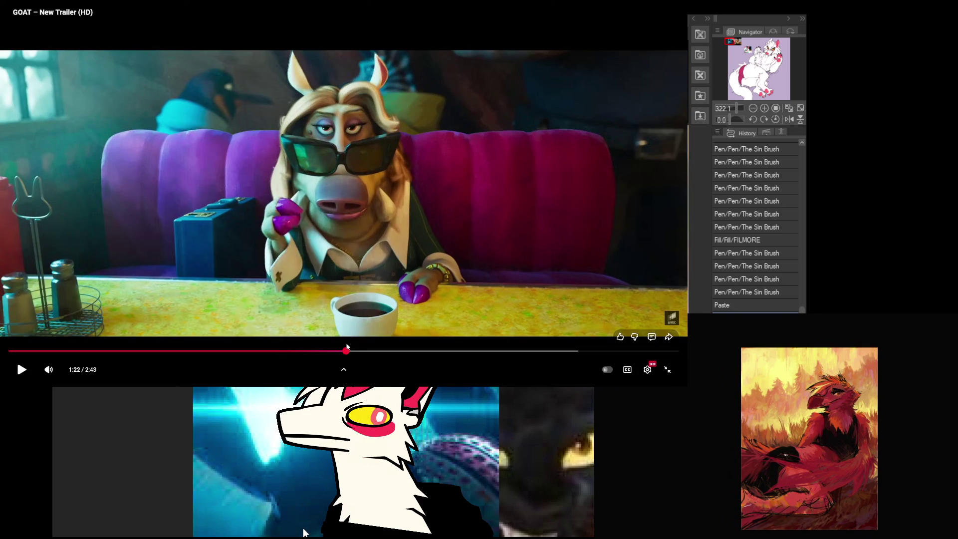
pyautogui.press('Left')
pyautogui.press('space')
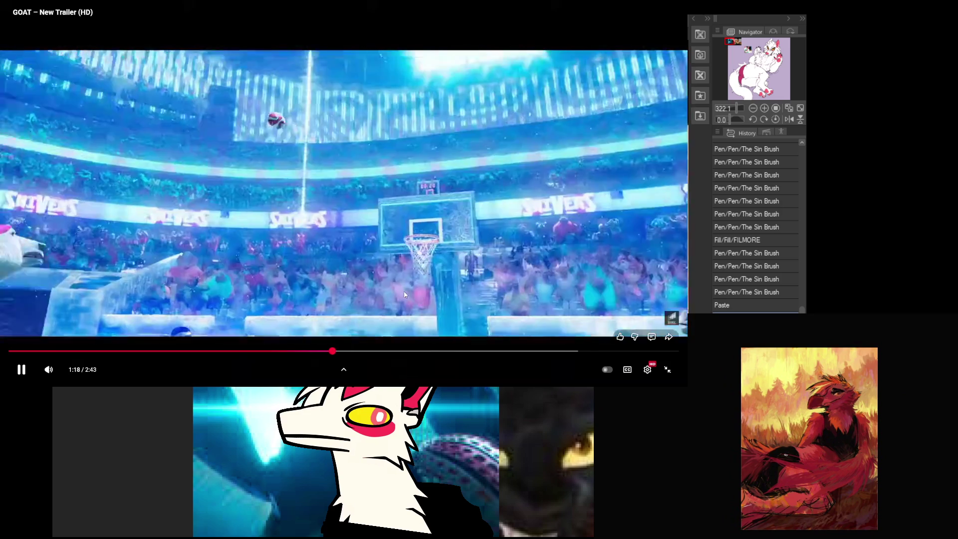
pyautogui.press('space')
pyautogui.press('space')
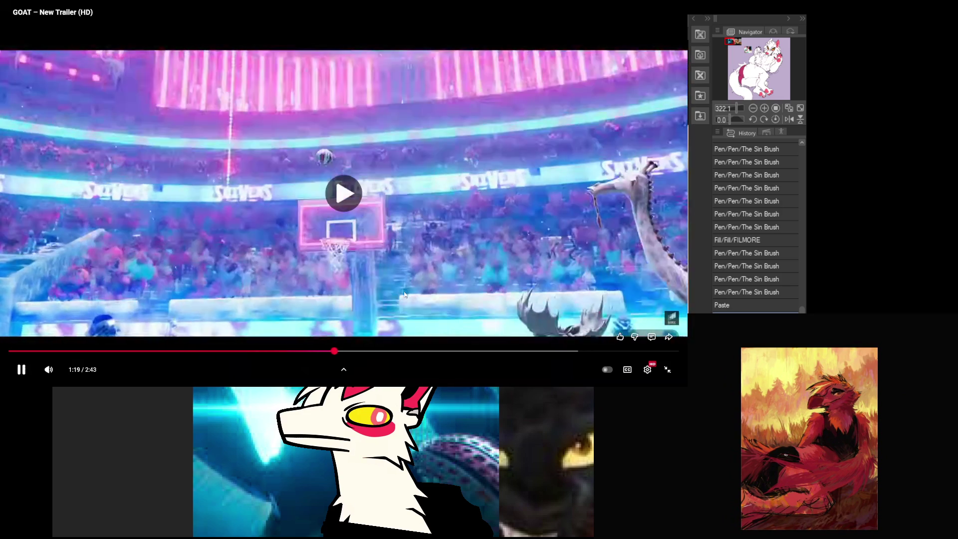
pyautogui.press('space')
pyautogui.press('space')
pyautogui.press('space')
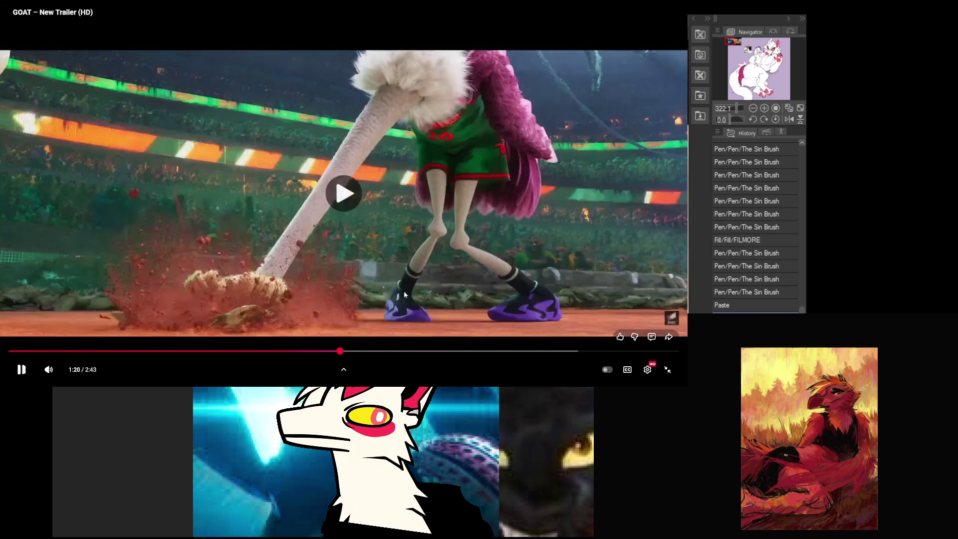
pyautogui.press('space')
pyautogui.press('space')
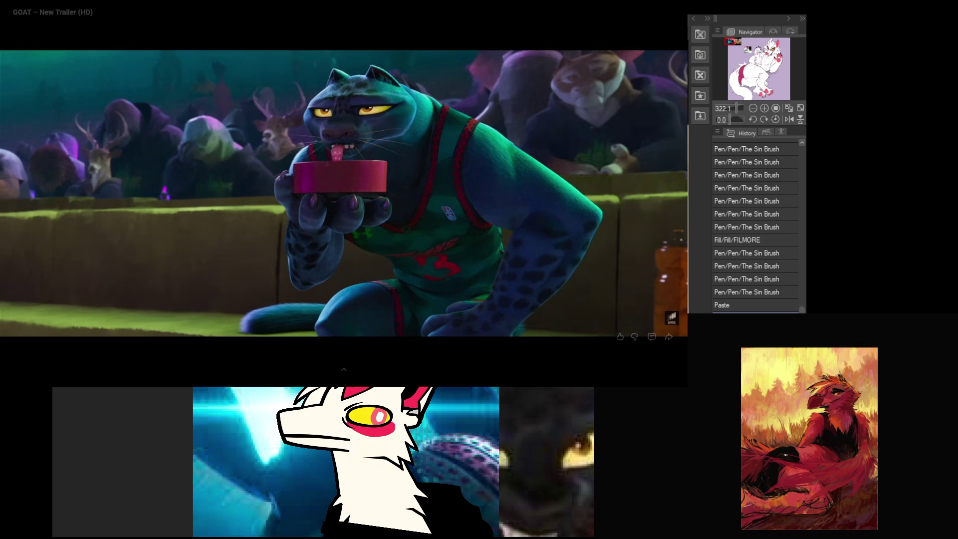
# - Resume the trailer playback past the 1:24 mark
pyautogui.moveTo(593, 260)
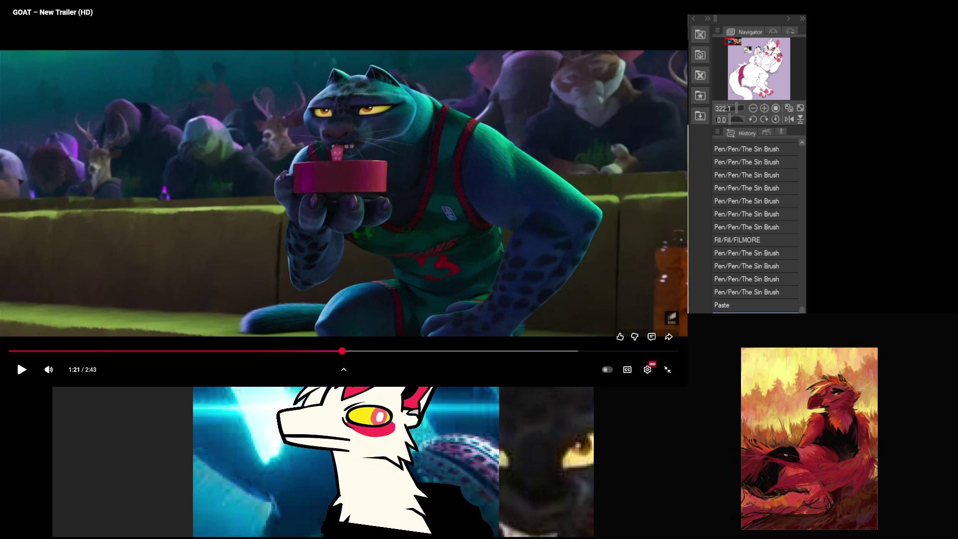
pyautogui.click(495, 35)
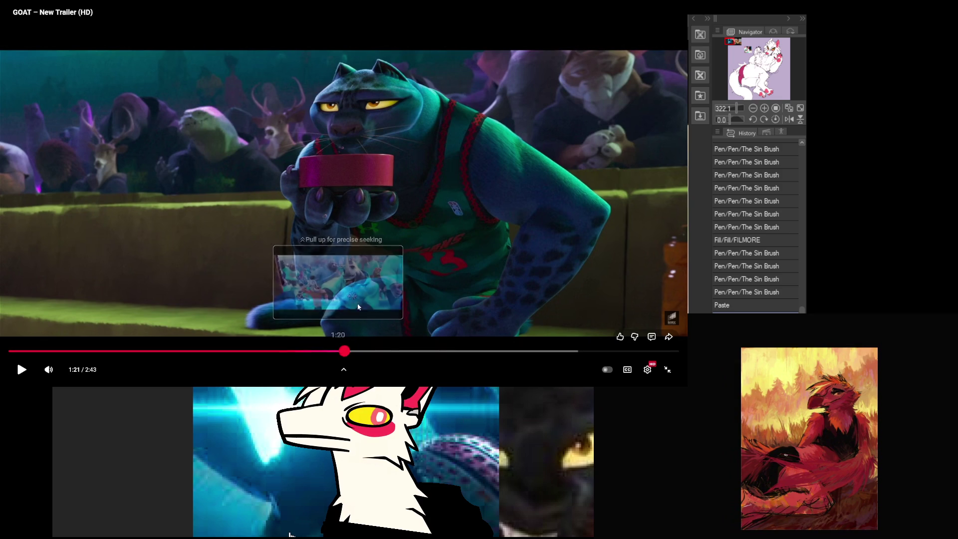
pyautogui.click(513, 188)
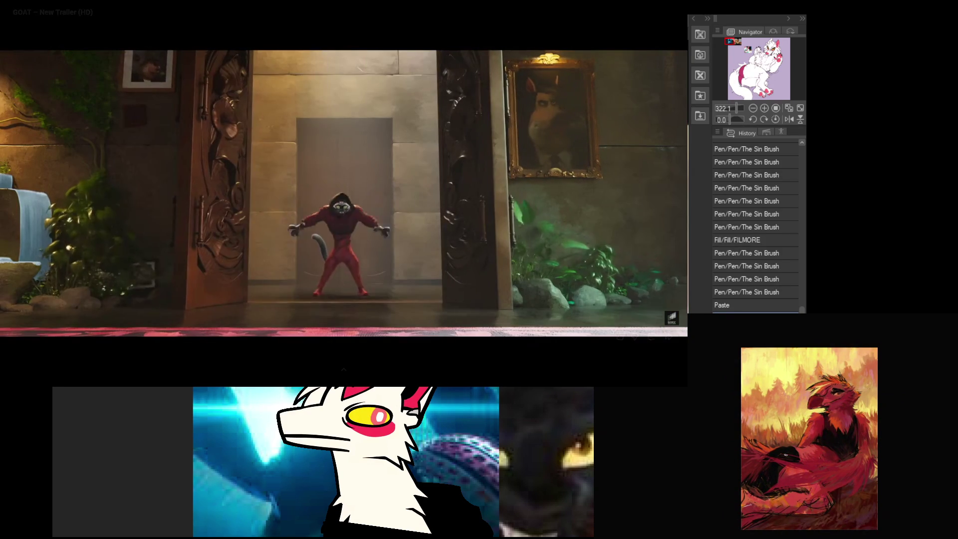
# - Seek back to about 1:24, replay, and pause the trailer at 1:30
pyautogui.click(598, 242)
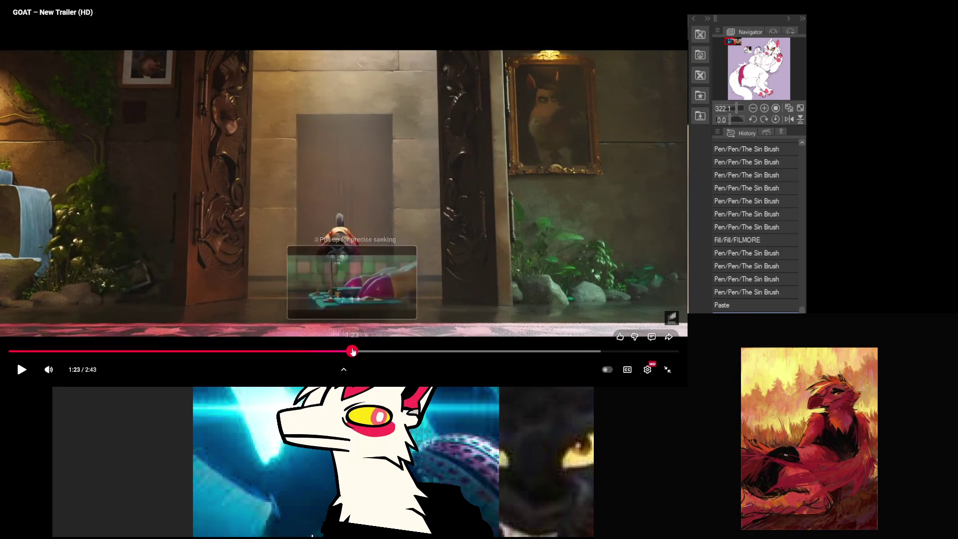
pyautogui.click(352, 350)
pyautogui.click(441, 310)
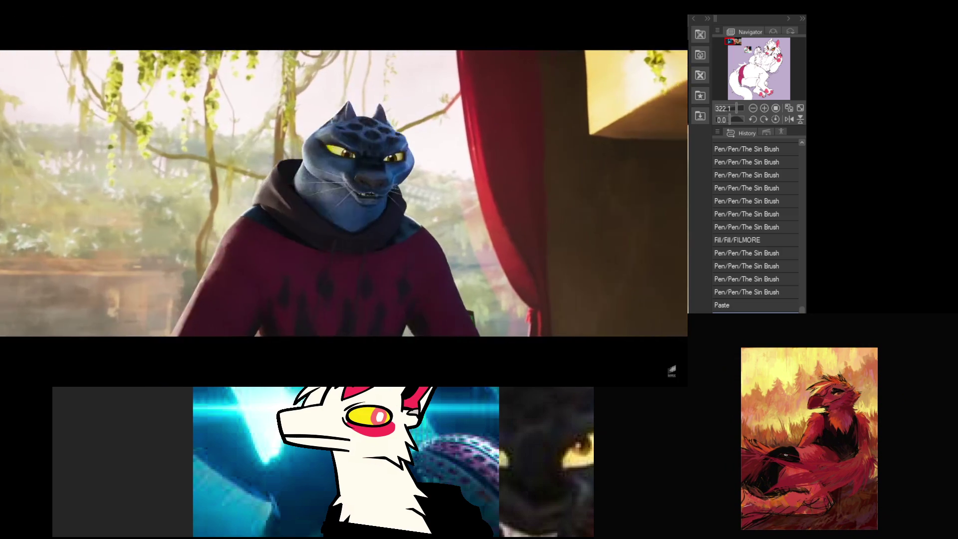
pyautogui.click(463, 304)
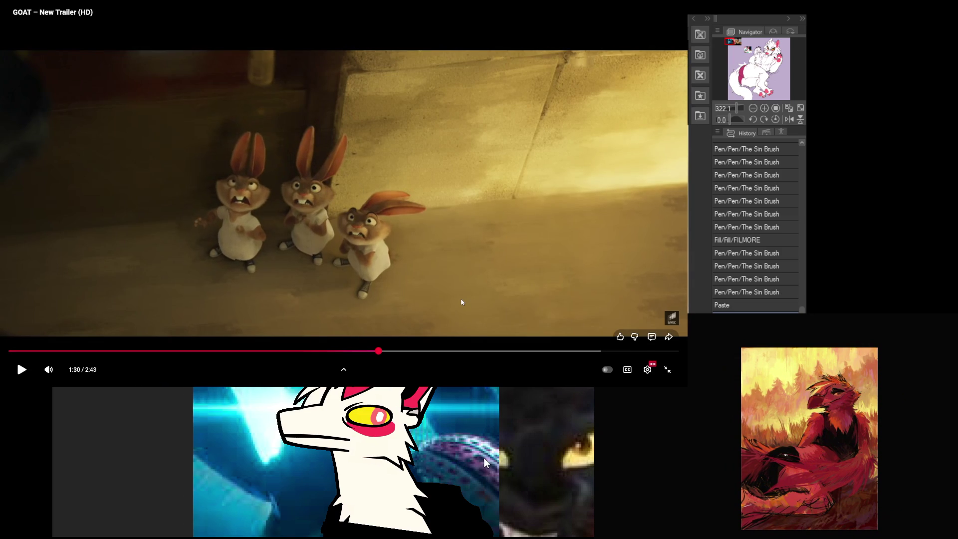
# - Step frames back to 1:26 through the panther's leap in the doorway
pyautogui.press(',')
pyautogui.press(',')
pyautogui.press(',')
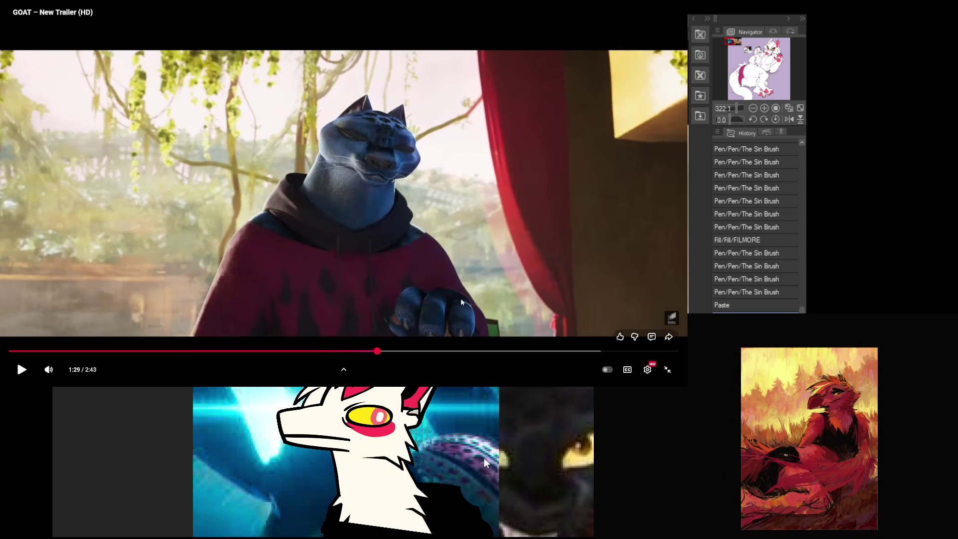
pyautogui.press(',')
pyautogui.press(',')
pyautogui.press(',')
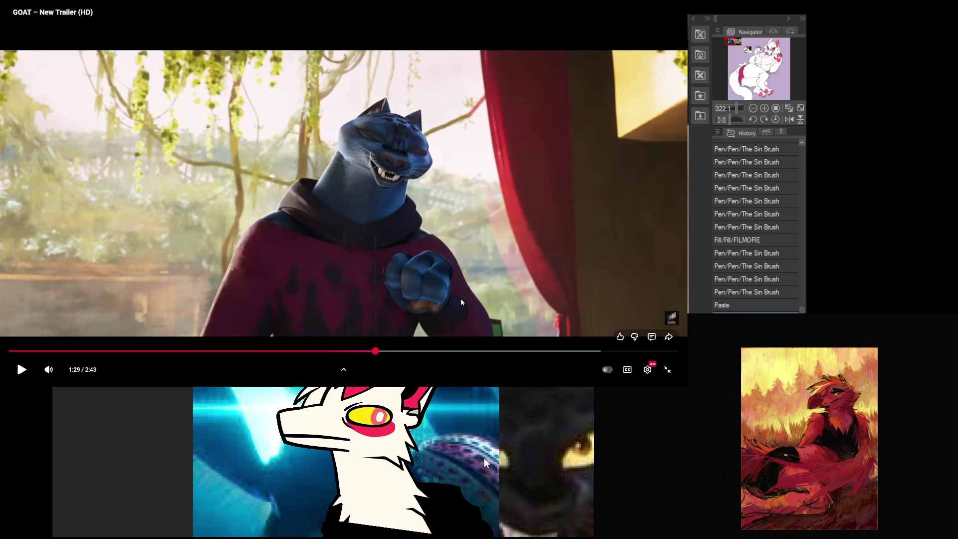
pyautogui.press(',')
pyautogui.press(',')
pyautogui.press(',')
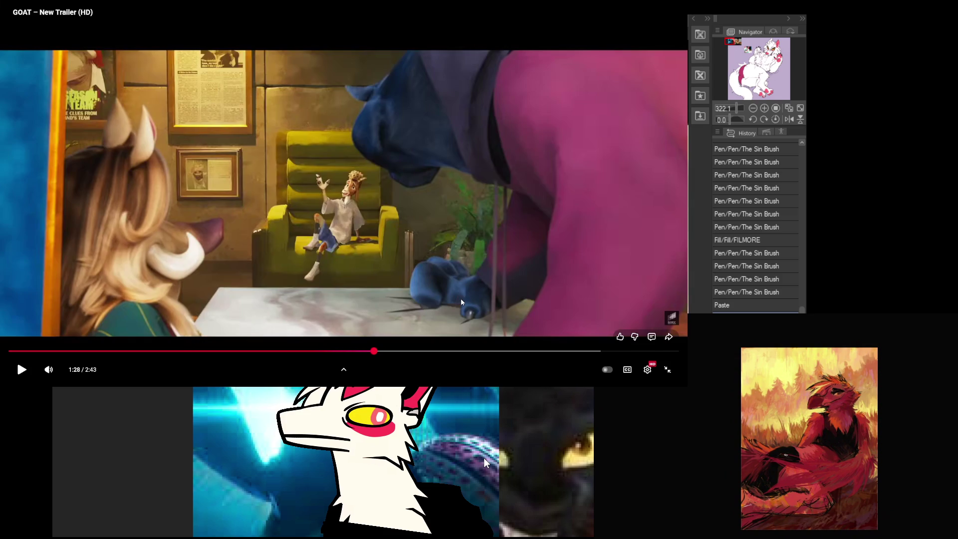
pyautogui.press(',')
pyautogui.press(',')
pyautogui.press(',')
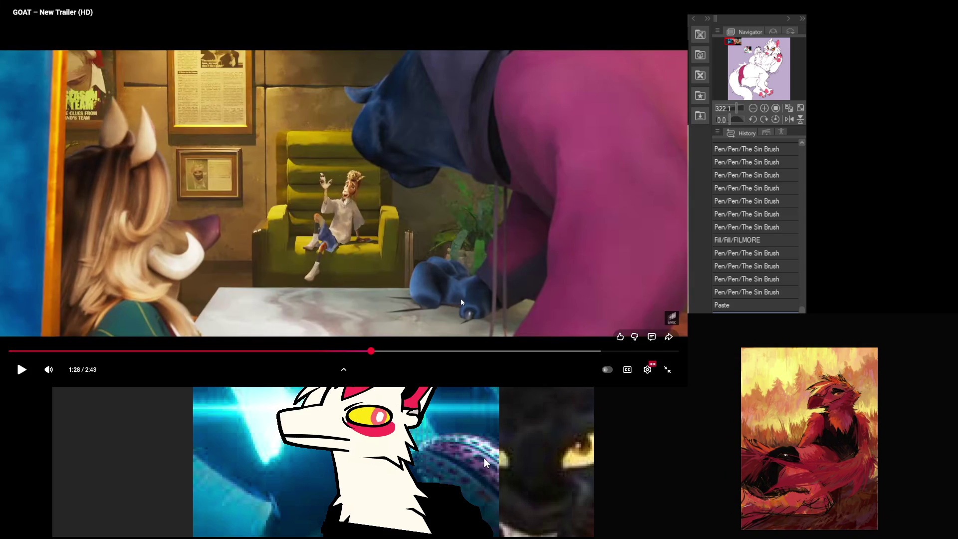
pyautogui.press(',')
pyautogui.press(',')
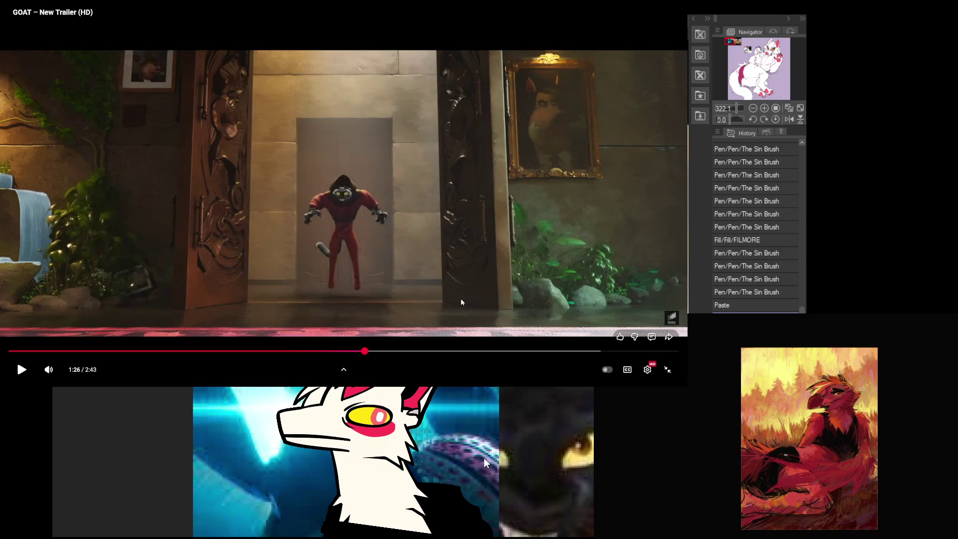
pyautogui.press(',')
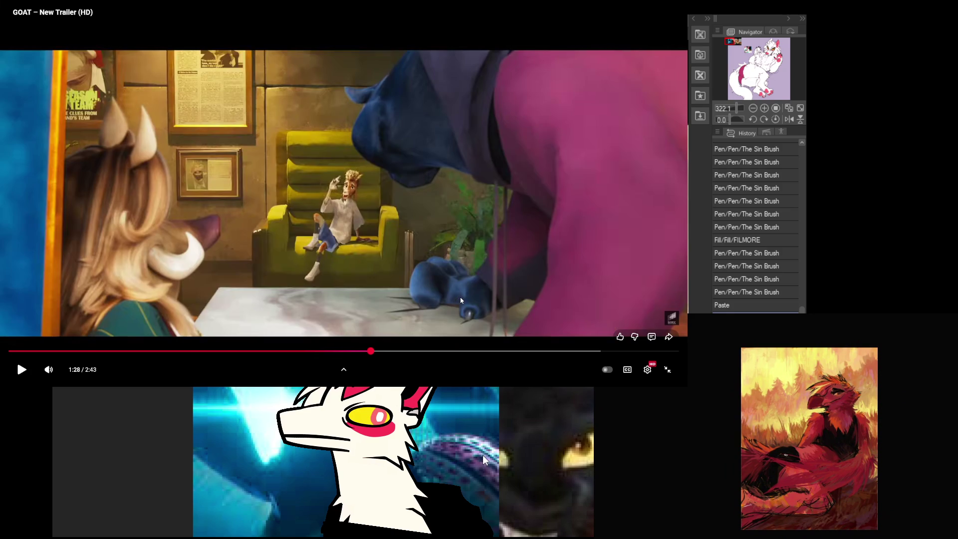
# - Toggle playback to pause briefly on the panther shot, then play on
pyautogui.click(460, 302)
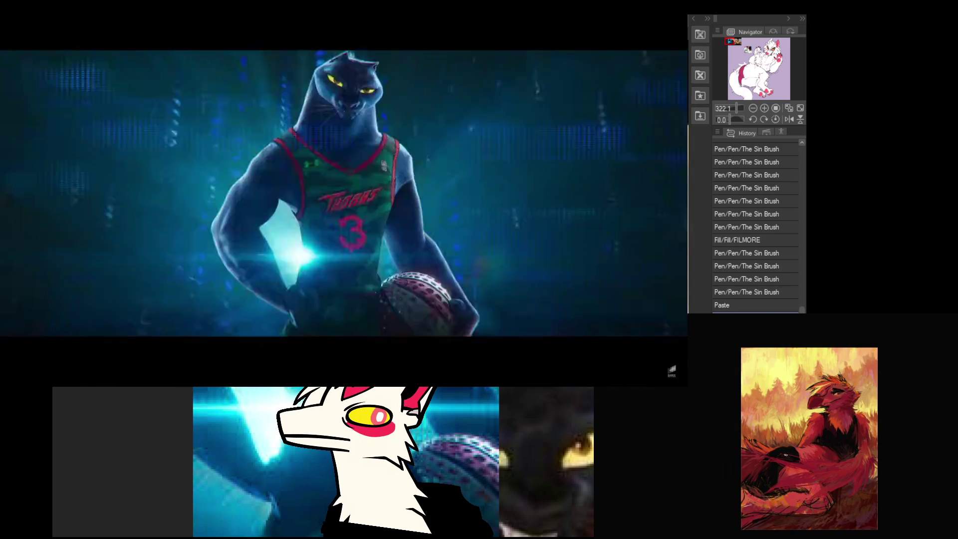
pyautogui.click(459, 302)
pyautogui.click(459, 301)
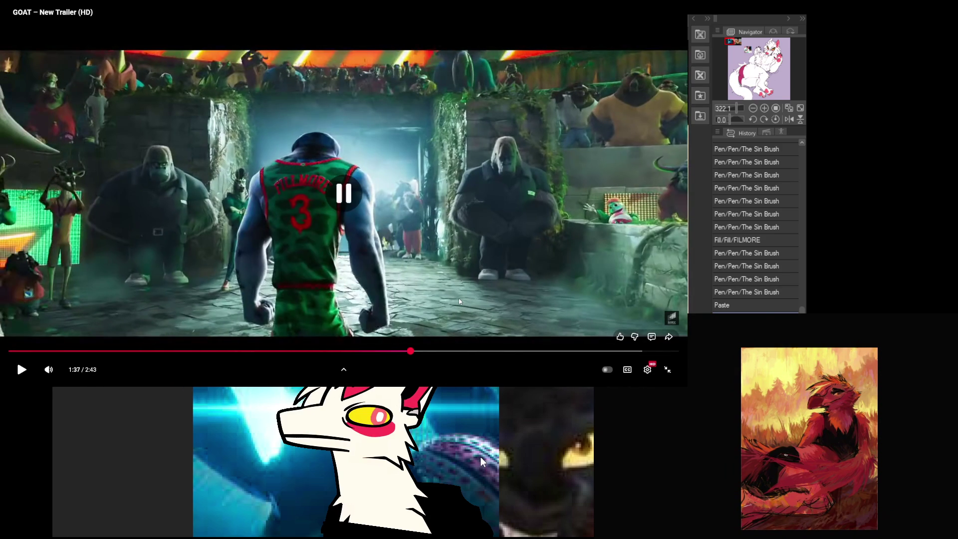
pyautogui.click(459, 301)
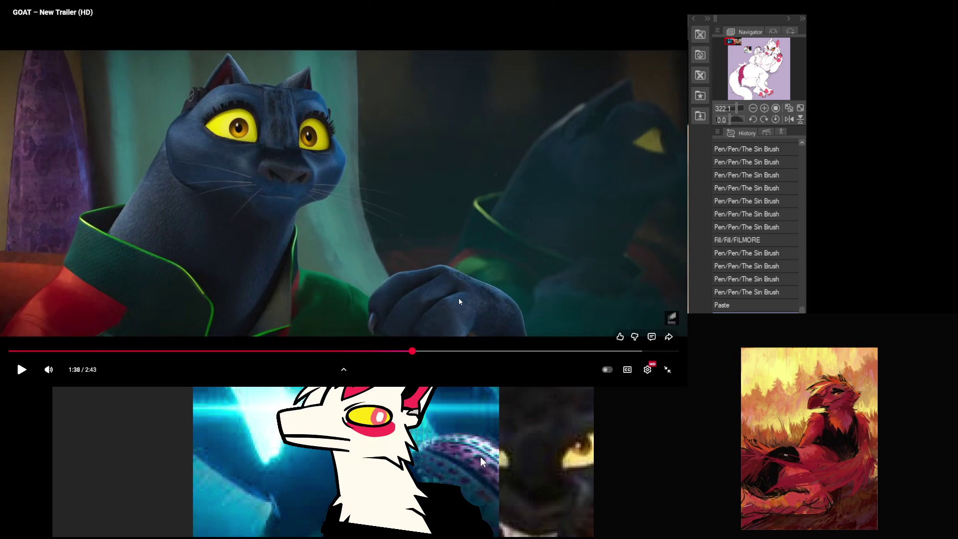
# - Step through the 1:37 hallway shot, then play on and pause at 1:49
pyautogui.press(',')
pyautogui.press(',')
pyautogui.press(',')
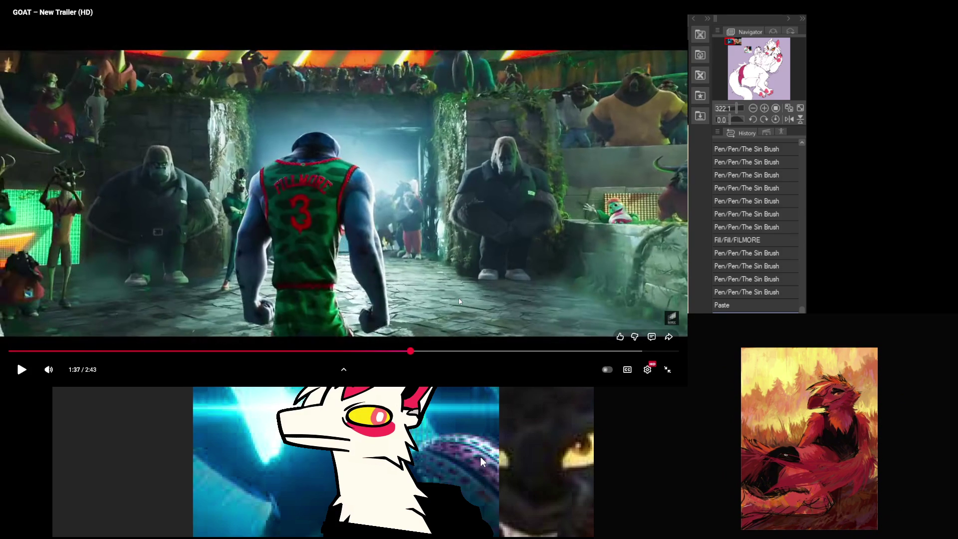
pyautogui.press('.')
pyautogui.press('.')
pyautogui.press('.')
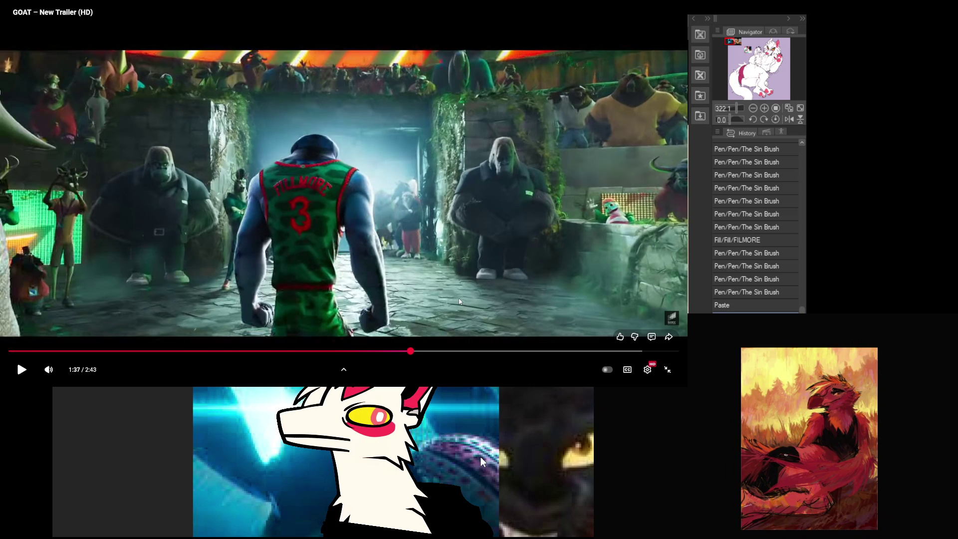
pyautogui.press('.')
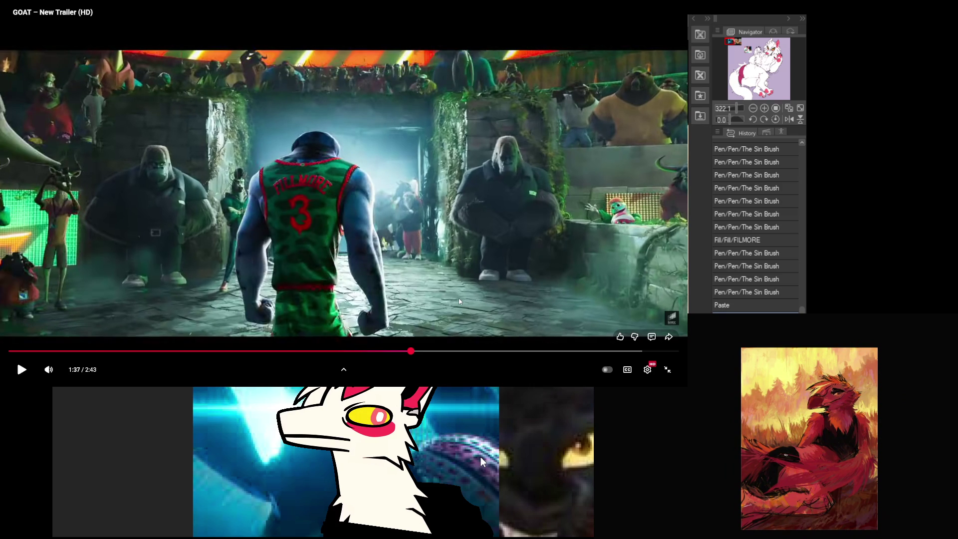
pyautogui.press('k')
pyautogui.press('k')
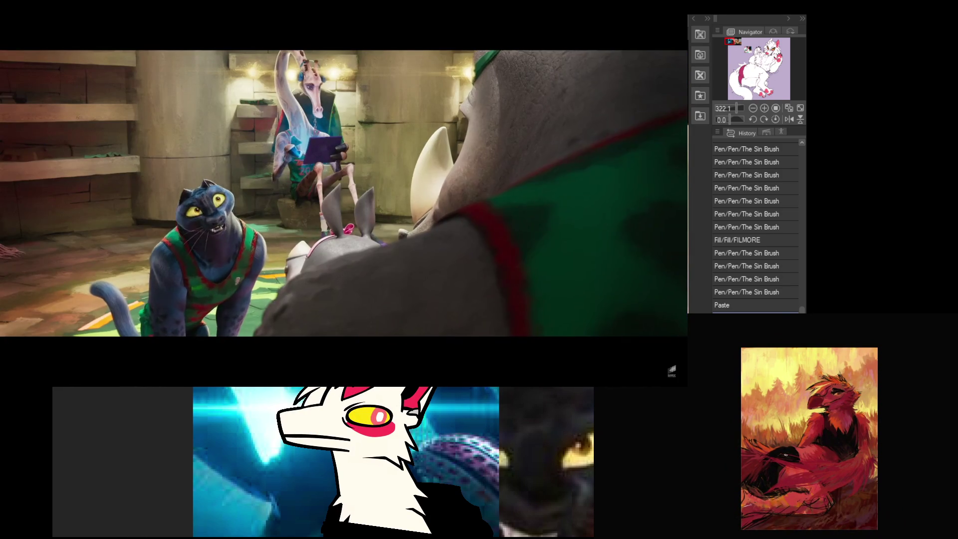
pyautogui.click(458, 297)
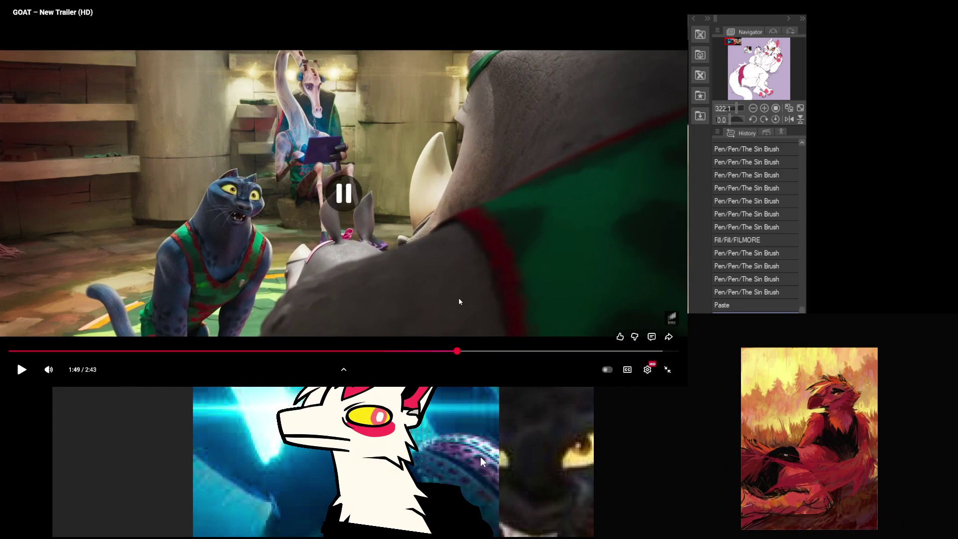
# - Replay the last five seconds, pausing on the phone-call scene and the February 13 release card
pyautogui.press('Left')
pyautogui.click(451, 328)
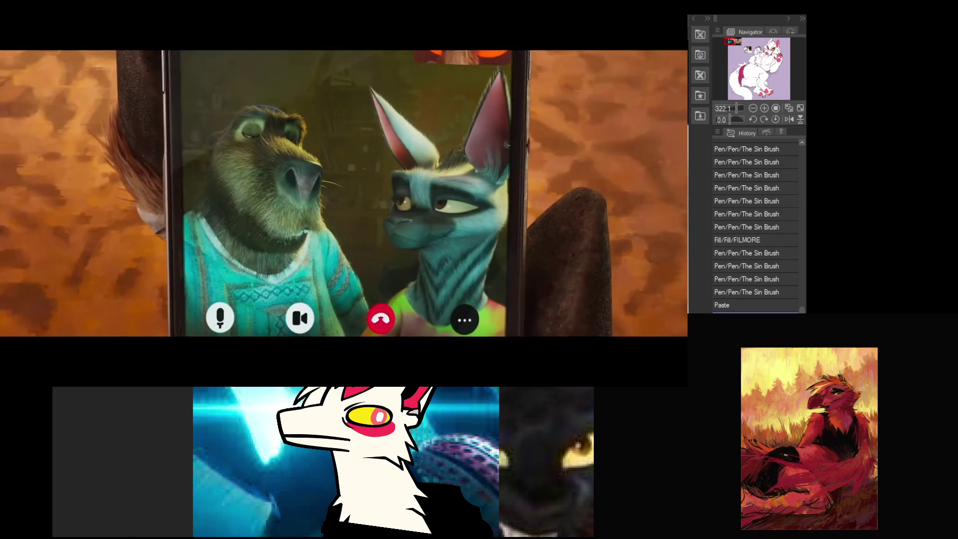
pyautogui.click(476, 310)
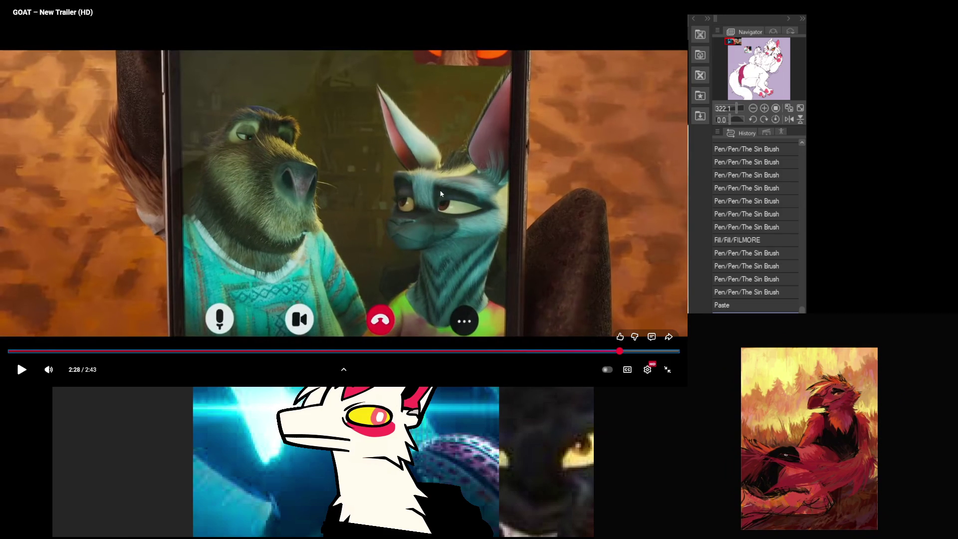
pyautogui.click(533, 226)
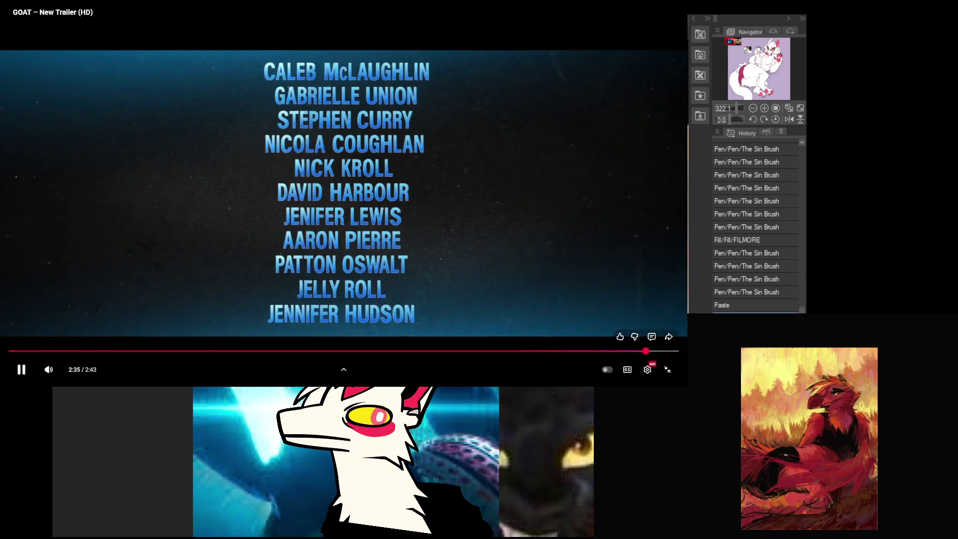
pyautogui.click(472, 324)
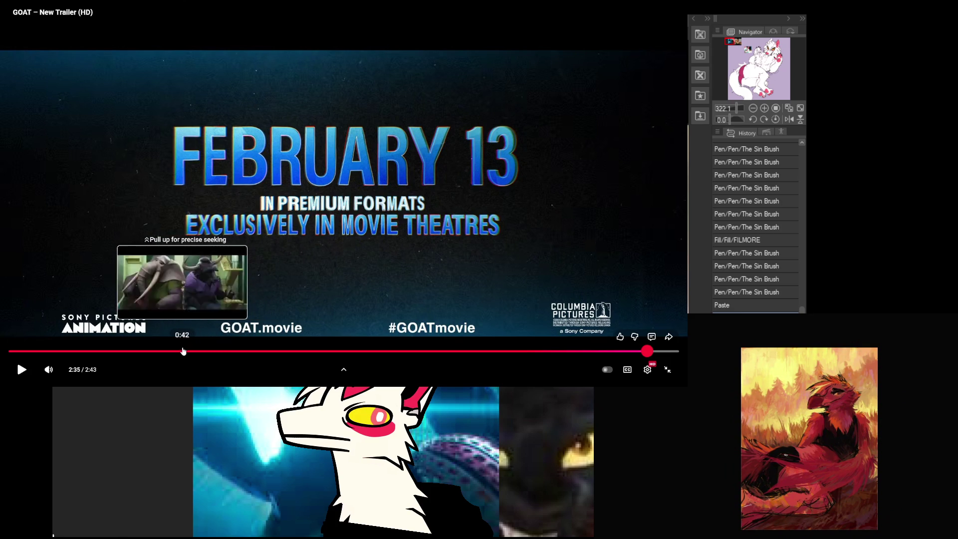
# - Jump back to the 0:55 panther scene and the FILLMORE jersey shot, then return to the canvas
pyautogui.click(236, 350)
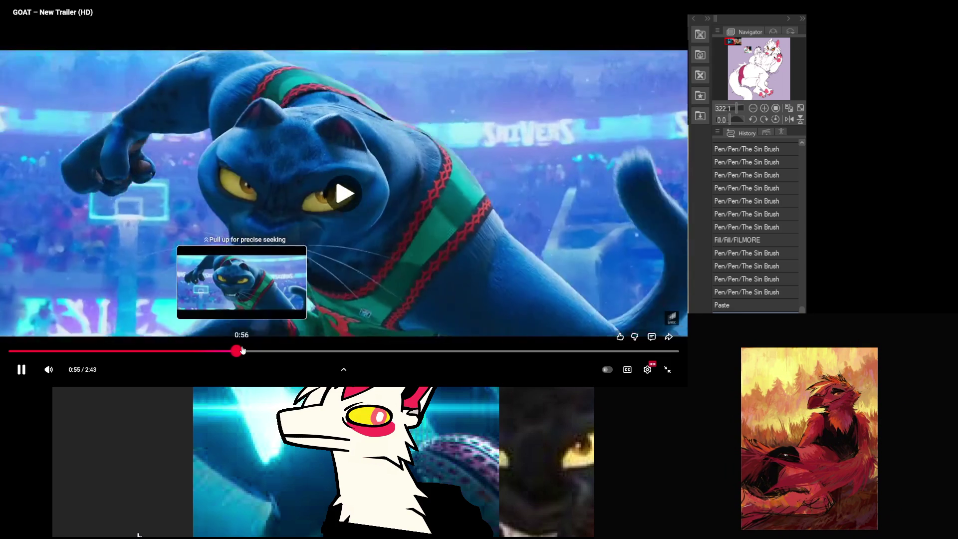
pyautogui.press('space')
pyautogui.press('space')
pyautogui.press('space')
pyautogui.press('space')
pyautogui.press('space')
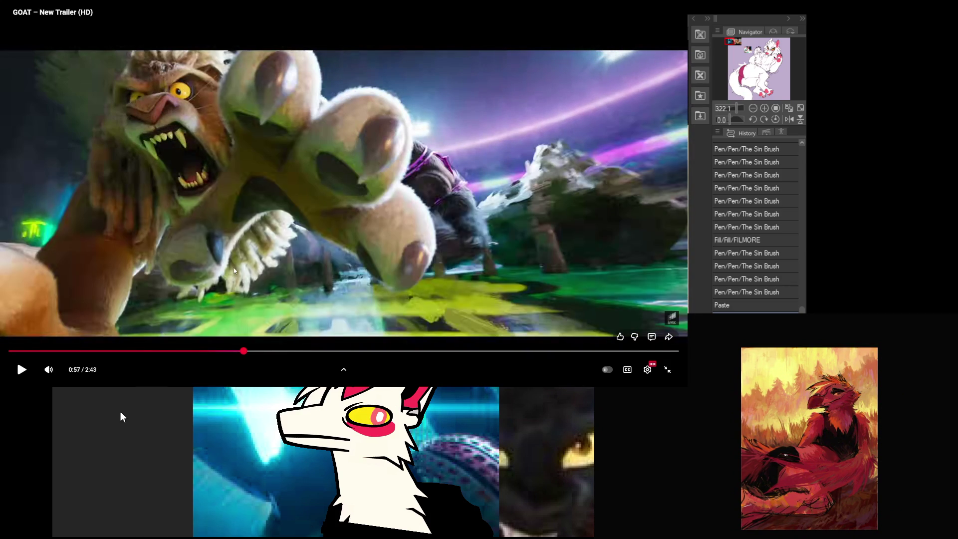
pyautogui.press('space')
pyautogui.press('space')
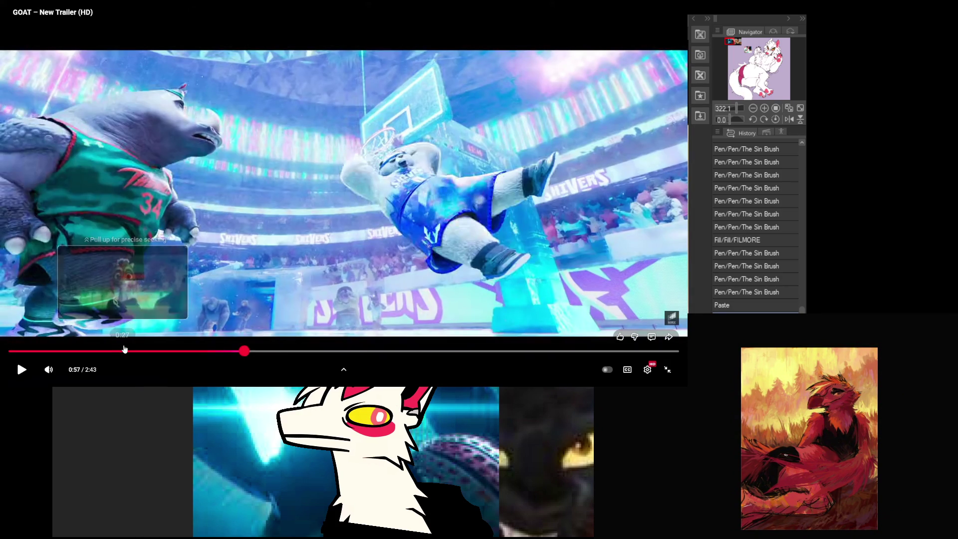
pyautogui.click(124, 351)
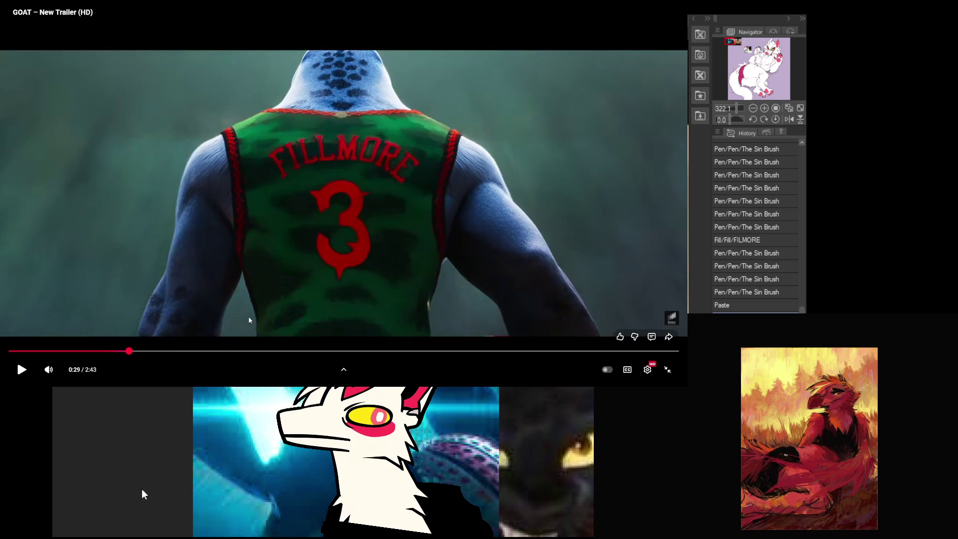
pyautogui.press('space')
pyautogui.press('space')
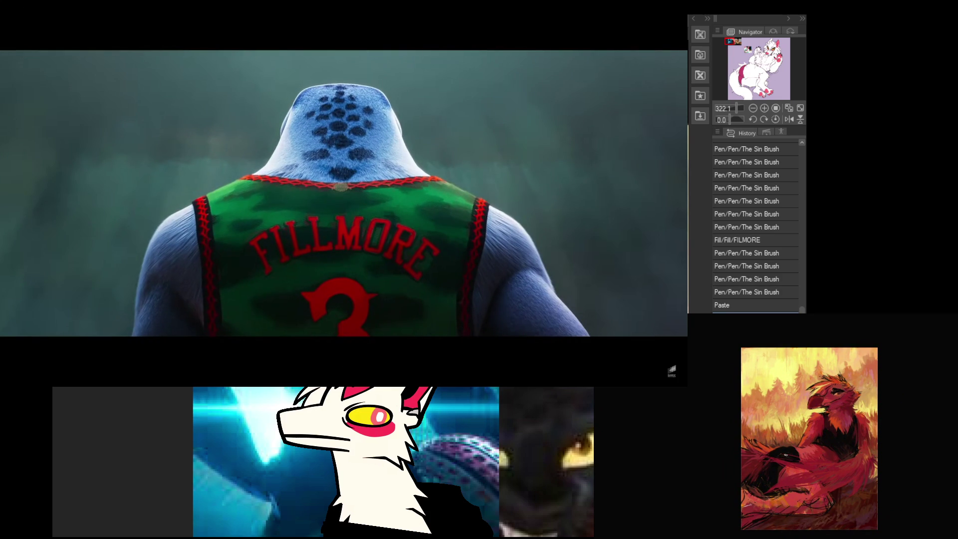
pyautogui.hotkey('alt', 'Tab')
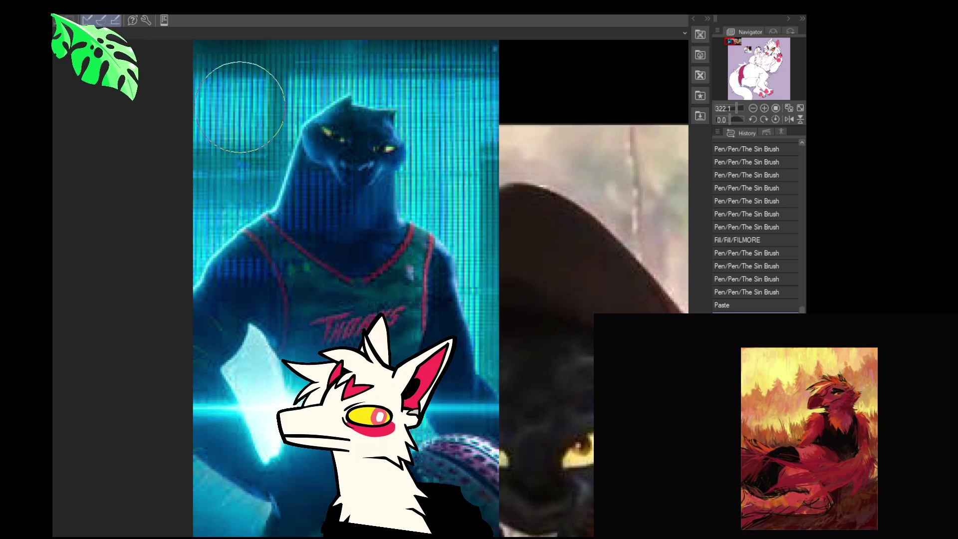
# - Paste two more reference images onto the lavender lineup canvas
pyautogui.hotkey('ctrl', 'v')
pyautogui.scroll(-5, 396, 196)
pyautogui.scroll(-1, 176, 111)
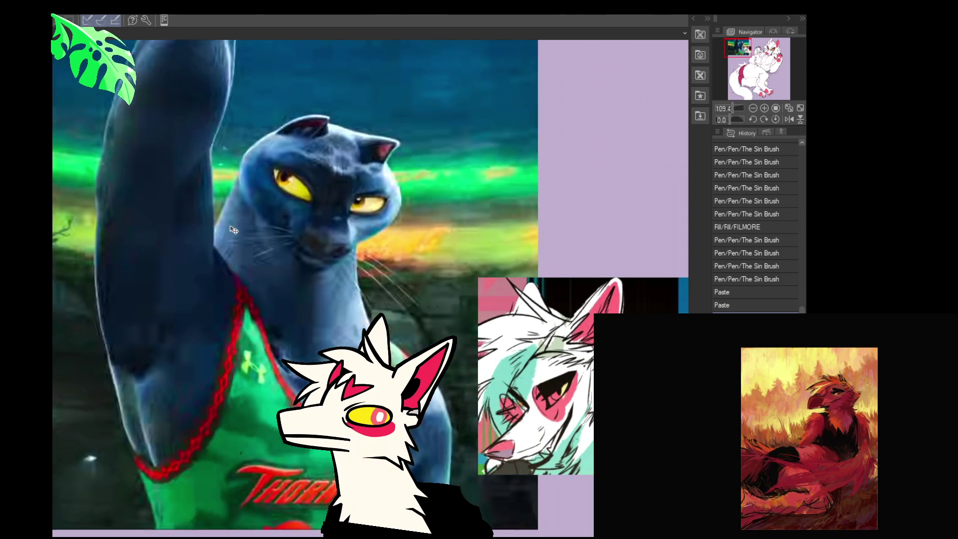
pyautogui.hotkey('ctrl', 'v')
pyautogui.moveTo(236, 210); pyautogui.dragTo(271, 236)
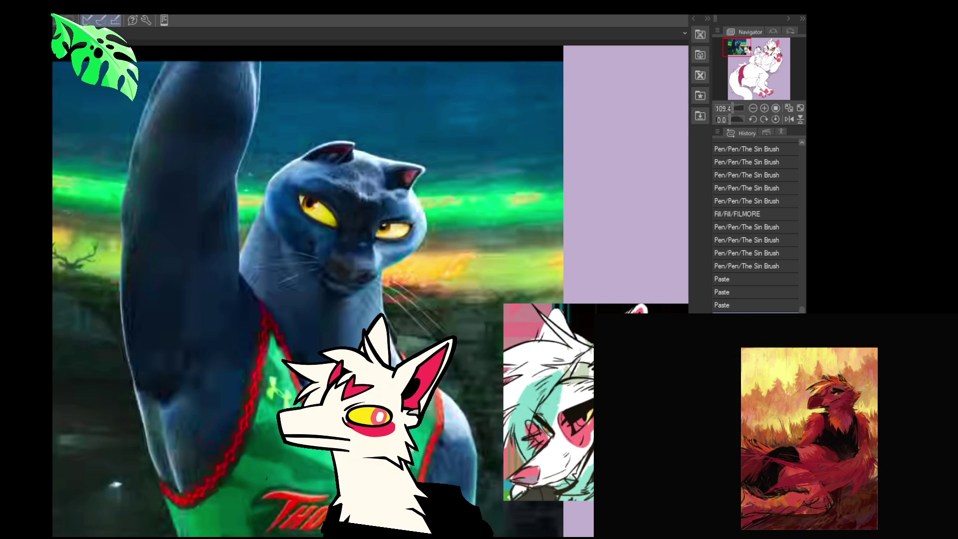
pyautogui.scroll(-2, 415, 121)
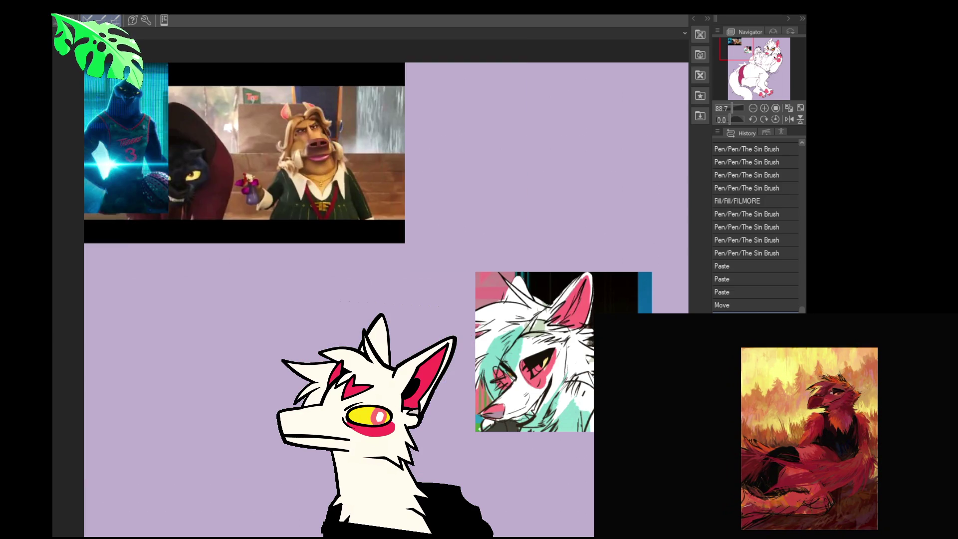
# - Delete the basketball-player trailer-still layer from the canvas
pyautogui.press('Delete')
pyautogui.press('Delete')
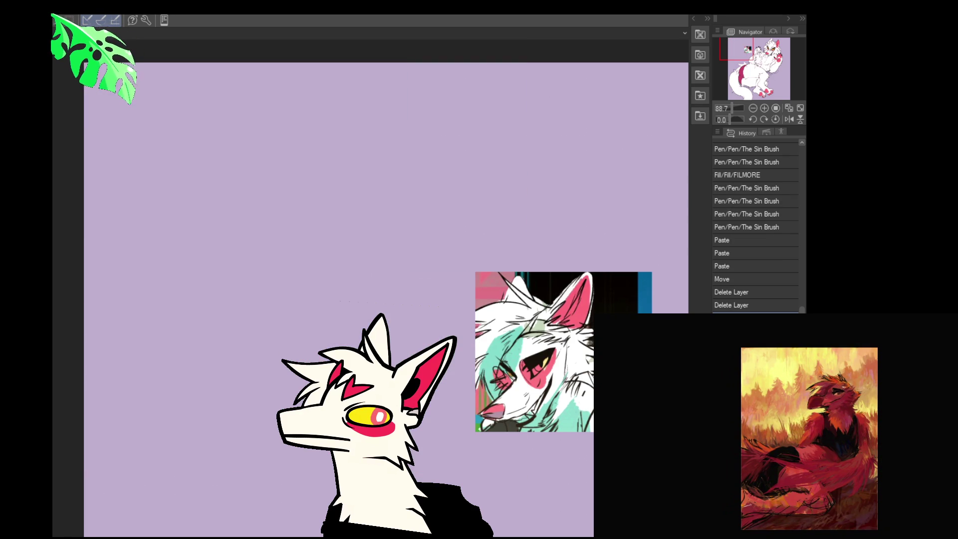
pyautogui.scroll(-3, 394, 297)
pyautogui.scroll(-2, 394, 297)
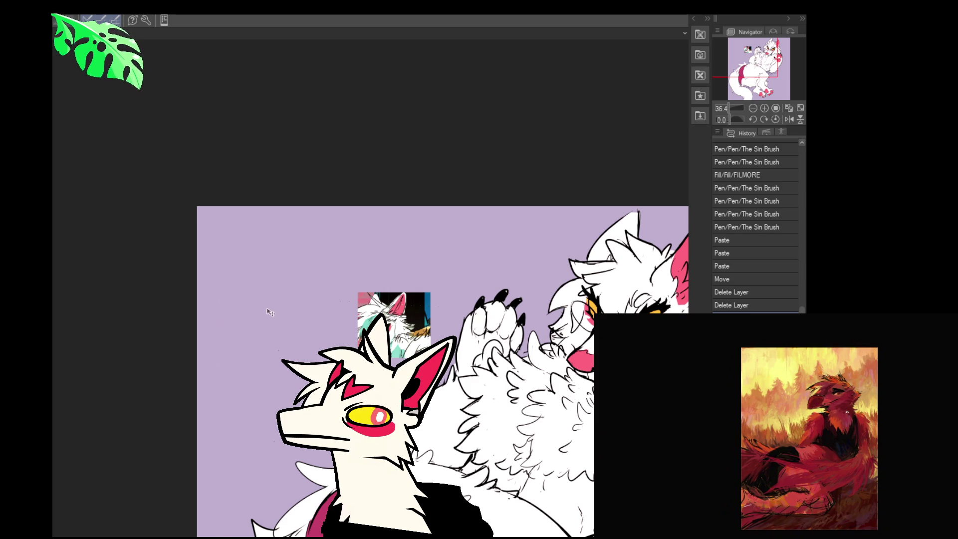
# - Pan across the lineup and fill the red character's eye with flat colour
pyautogui.scroll(-1, 270, 310)
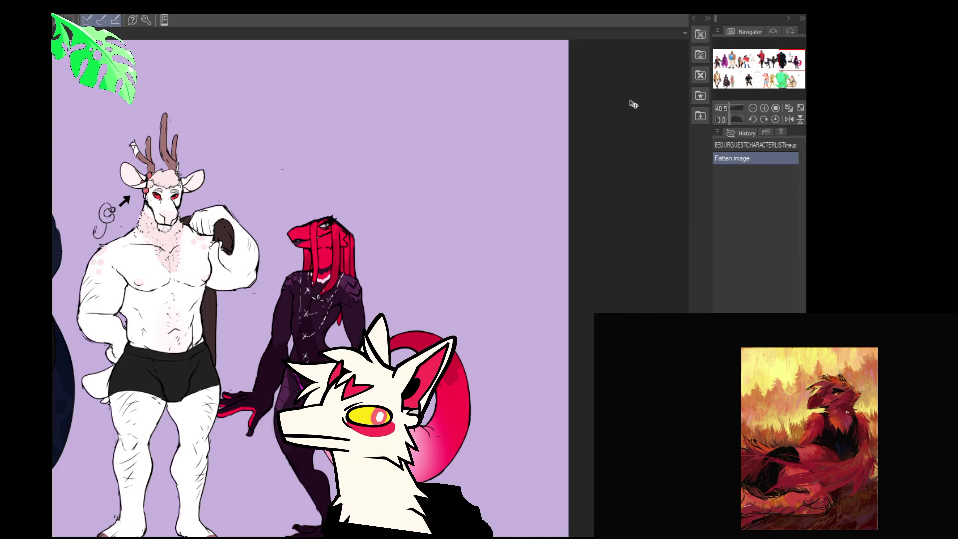
pyautogui.moveTo(304, 154)
pyautogui.mouseDown()
pyautogui.moveTo(451, 254)
pyautogui.moveTo(863, 259)
pyautogui.moveTo(947, 150)
pyautogui.mouseUp()
pyautogui.scroll(5, 199, 379)
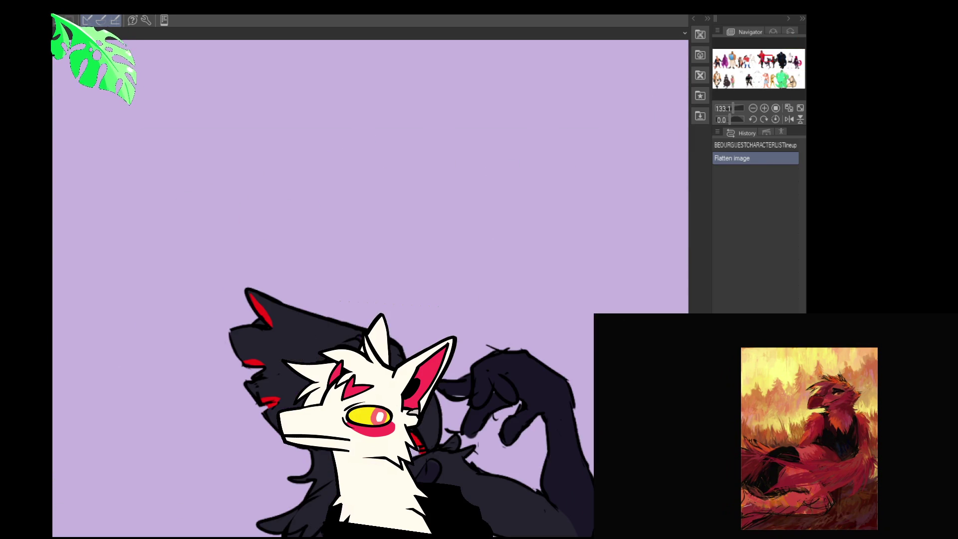
pyautogui.moveTo(603, 314)
pyautogui.mouseDown()
pyautogui.moveTo(605, 213)
pyautogui.moveTo(513, 154)
pyautogui.moveTo(111, 281)
pyautogui.moveTo(201, 342)
pyautogui.moveTo(174, 391)
pyautogui.moveTo(112, 426)
pyautogui.mouseUp()
pyautogui.moveTo(648, 324); pyautogui.dragTo(125, 279)
pyautogui.moveTo(688, 369)
pyautogui.mouseDown()
pyautogui.moveTo(487, 317)
pyautogui.moveTo(521, 326)
pyautogui.moveTo(391, 324)
pyautogui.moveTo(228, 247)
pyautogui.mouseUp()
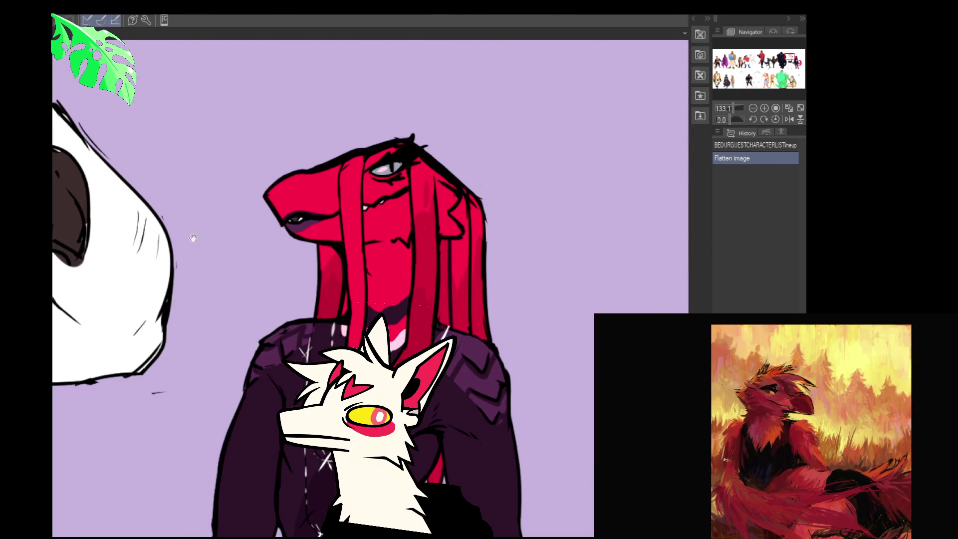
pyautogui.scroll(5, 405, 110)
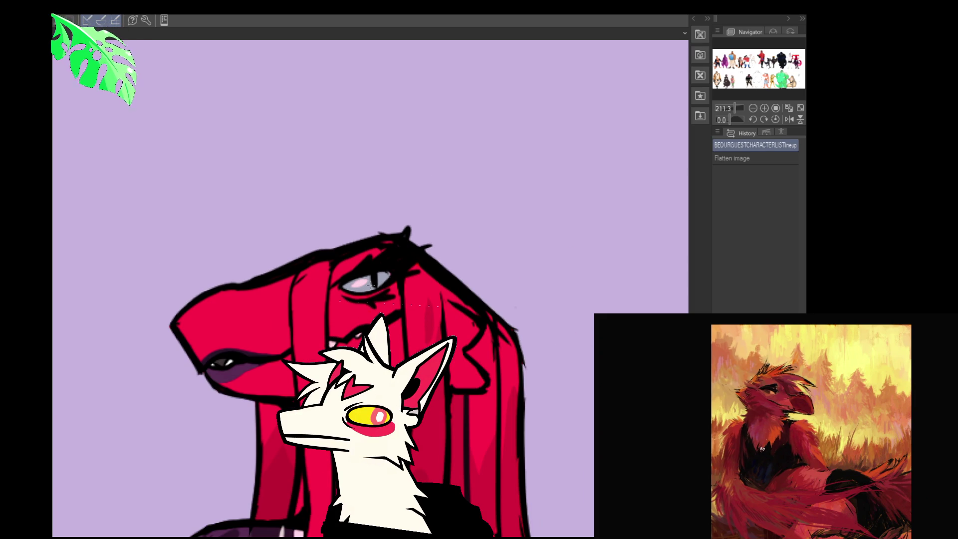
pyautogui.click(371, 284)
pyautogui.click(379, 279)
pyautogui.click(381, 277)
pyautogui.click(383, 277)
# - Zoom out and pan the view toward the red lizard character
pyautogui.scroll(-4, 394, 282)
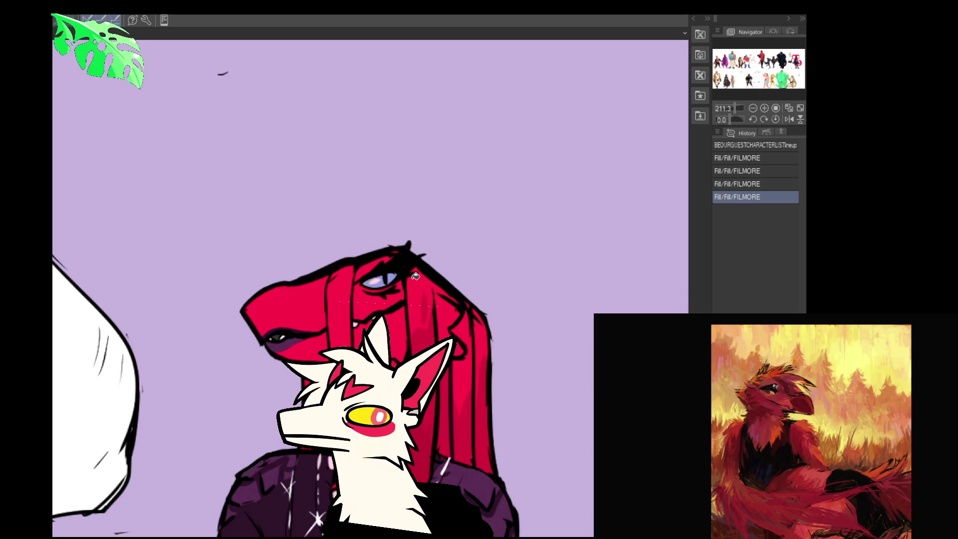
pyautogui.scroll(-5, 421, 281)
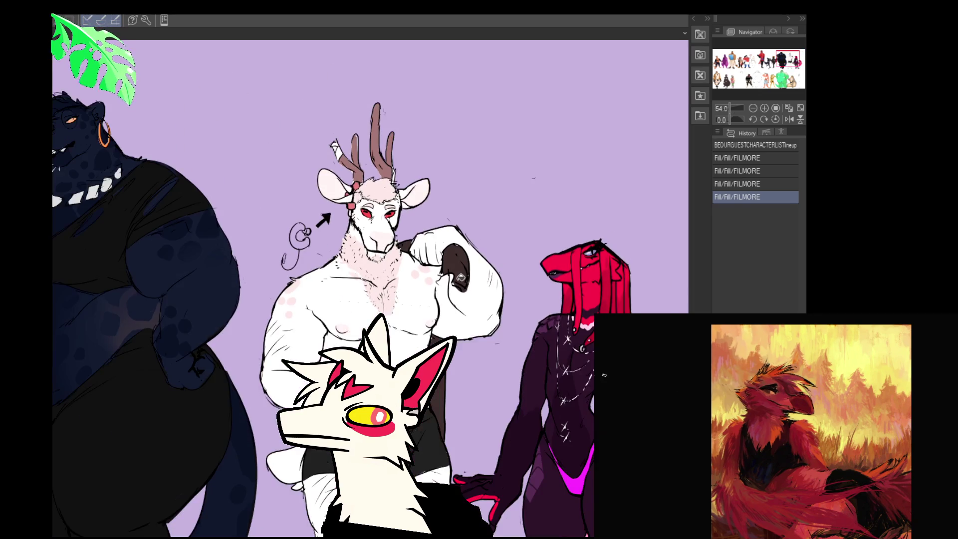
pyautogui.moveTo(459, 282)
pyautogui.mouseDown()
pyautogui.moveTo(170, 197)
pyautogui.moveTo(169, 172)
pyautogui.mouseUp()
pyautogui.moveTo(349, 349)
pyautogui.mouseDown()
pyautogui.moveTo(291, 252)
pyautogui.moveTo(281, 254)
pyautogui.mouseUp()
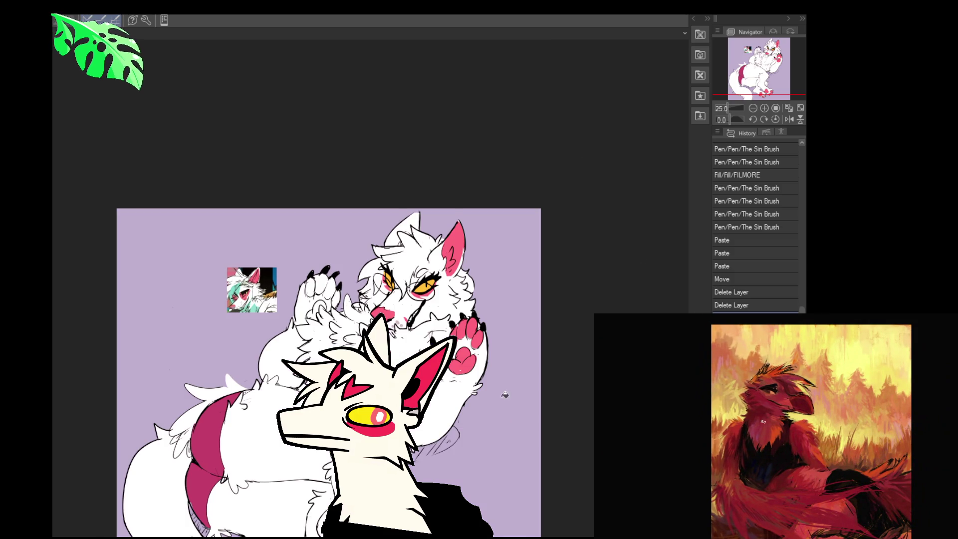
pyautogui.moveTo(534, 373); pyautogui.dragTo(531, 345)
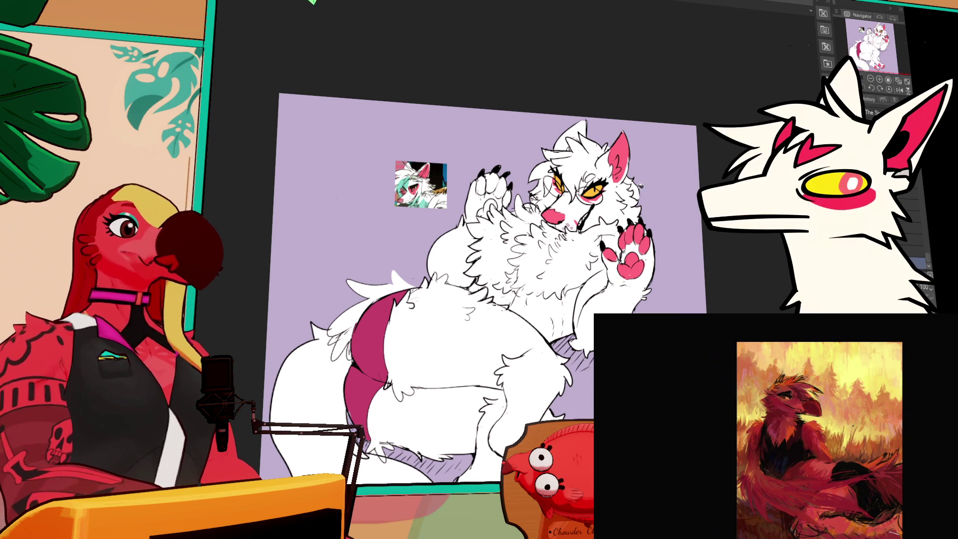
# - Zoom in and center the view on the white furry character's face
pyautogui.moveTo(593, 315); pyautogui.dragTo(592, 288)
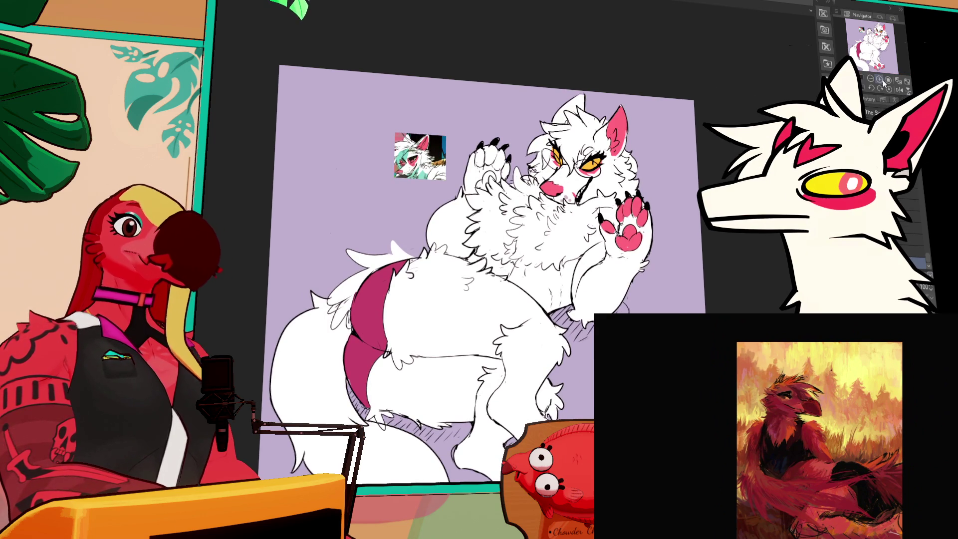
pyautogui.click(879, 80)
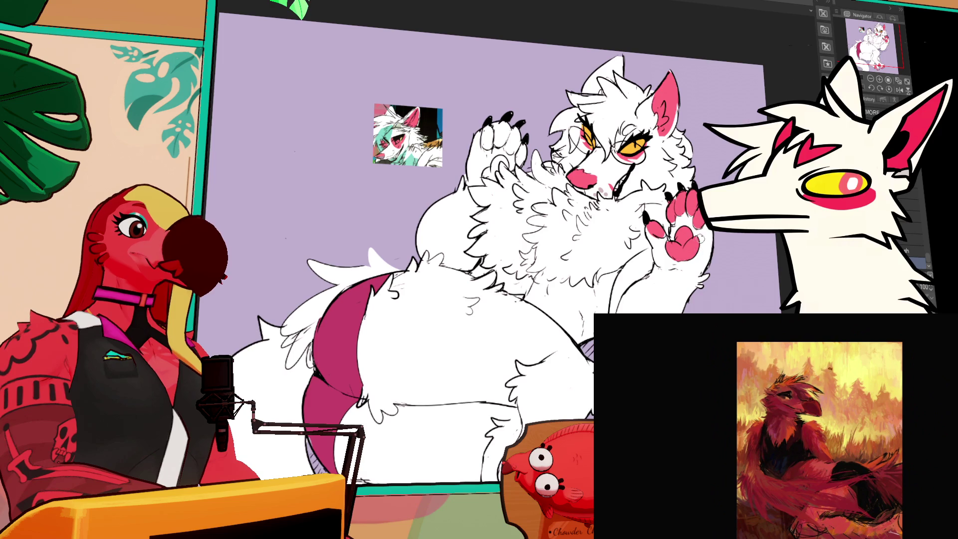
pyautogui.moveTo(696, 237); pyautogui.dragTo(708, 268)
pyautogui.moveTo(558, 210); pyautogui.dragTo(626, 245)
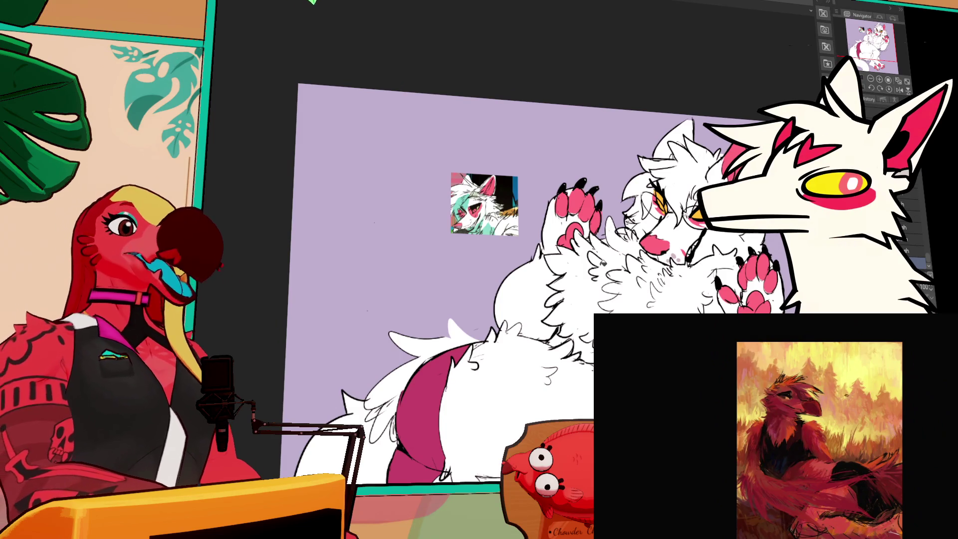
pyautogui.moveTo(549, 250)
pyautogui.mouseDown()
pyautogui.moveTo(553, 240)
pyautogui.moveTo(597, 243)
pyautogui.moveTo(610, 234)
pyautogui.mouseUp()
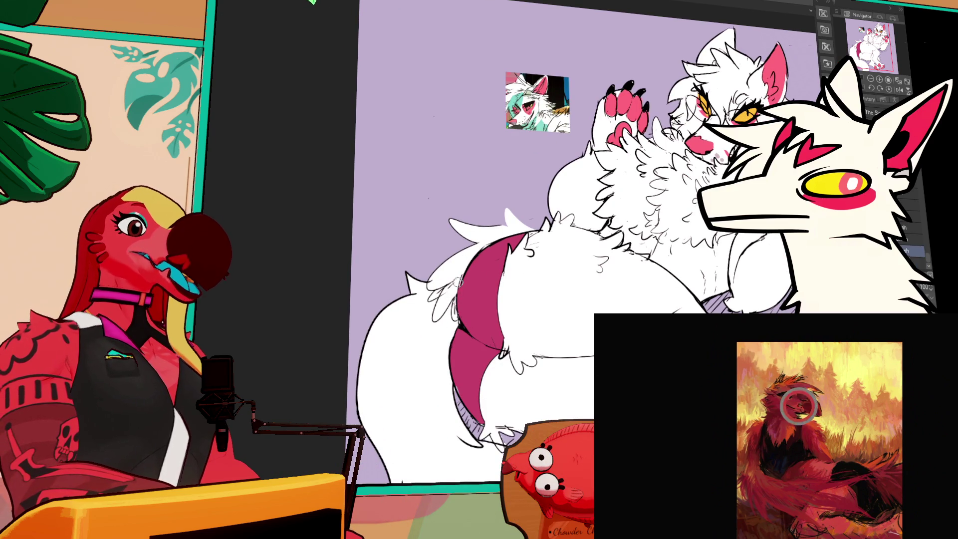
pyautogui.scroll(-3, 589, 202)
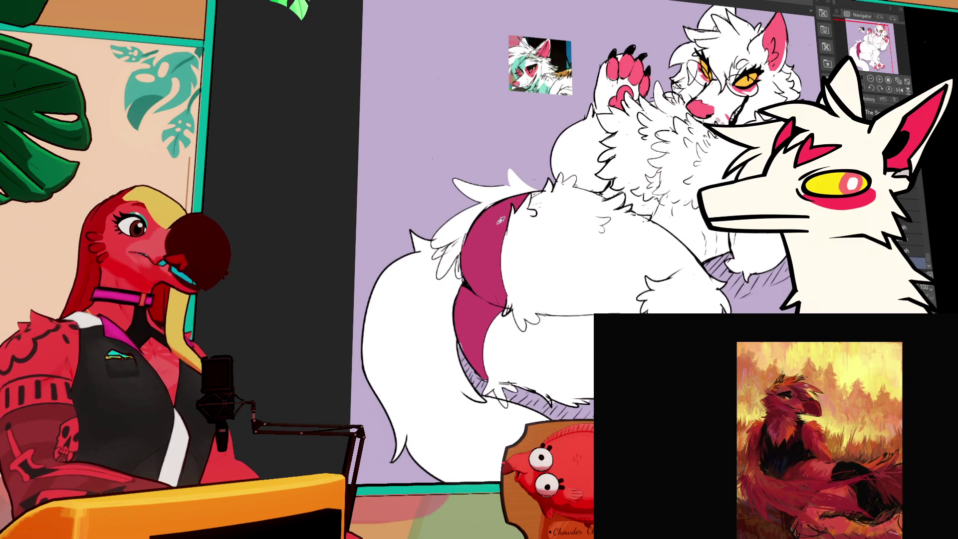
pyautogui.scroll(2, 653, 246)
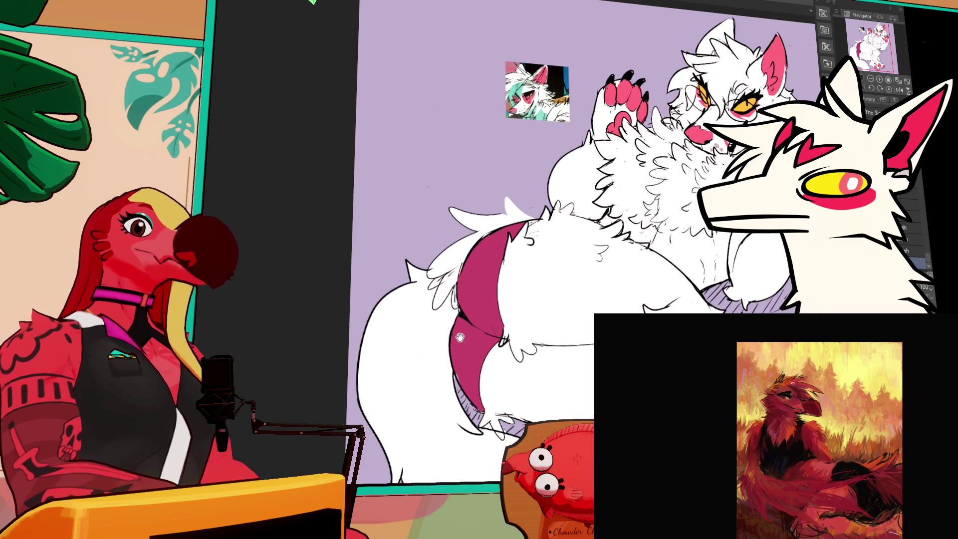
pyautogui.scroll(3, 645, 275)
pyautogui.scroll(2, 591, 255)
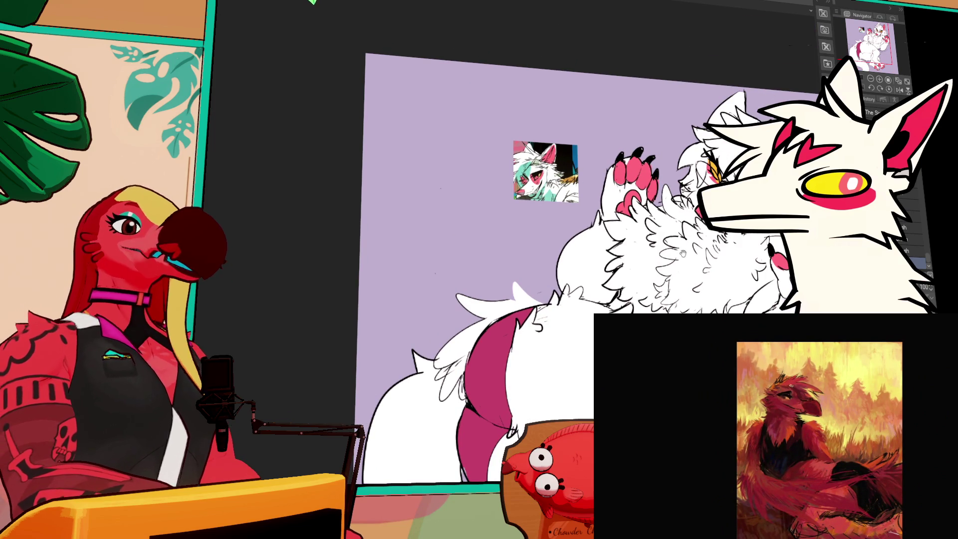
pyautogui.scroll(-1, 688, 238)
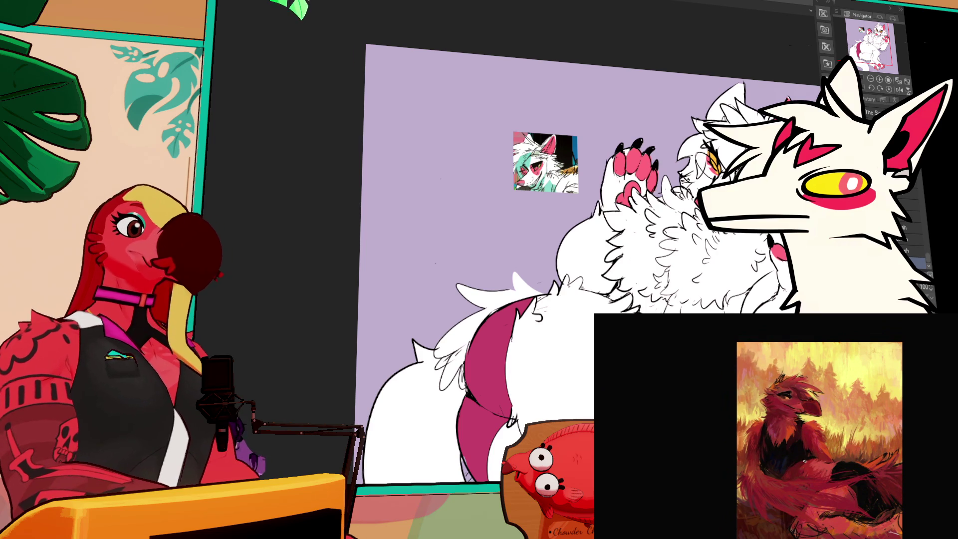
# - Shrink the brush to 64 and repaint the right eye from yellow to orange
pyautogui.press('[')
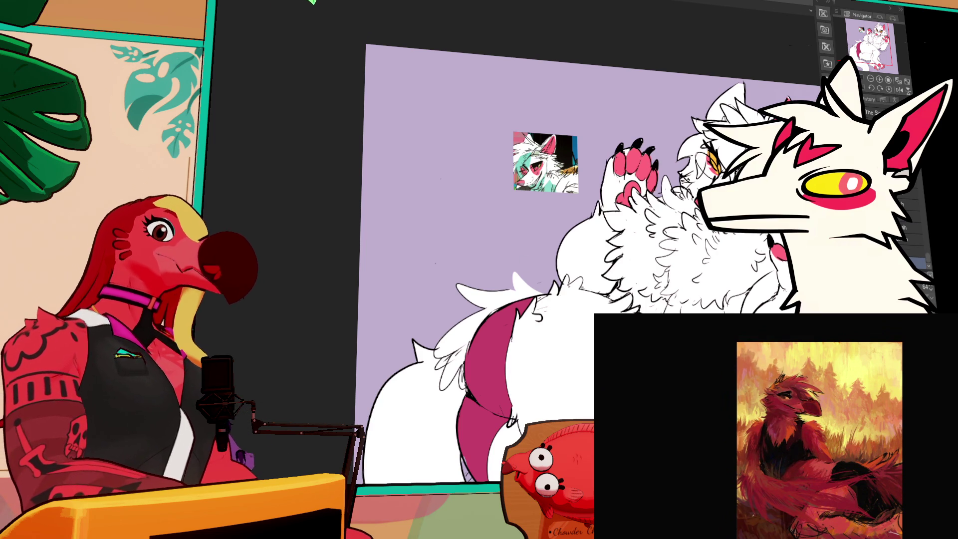
pyautogui.moveTo(549, 249); pyautogui.dragTo(419, 308)
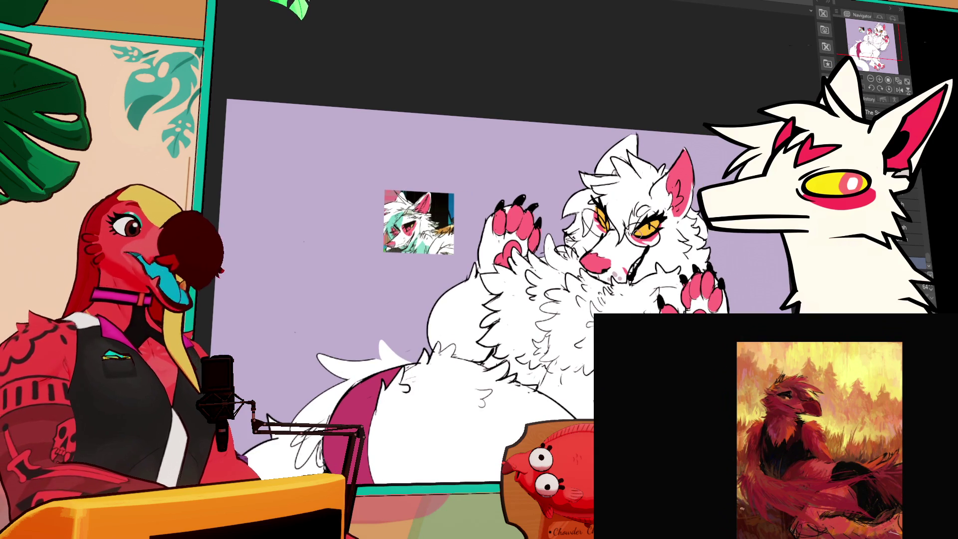
pyautogui.moveTo(627, 235); pyautogui.dragTo(648, 240)
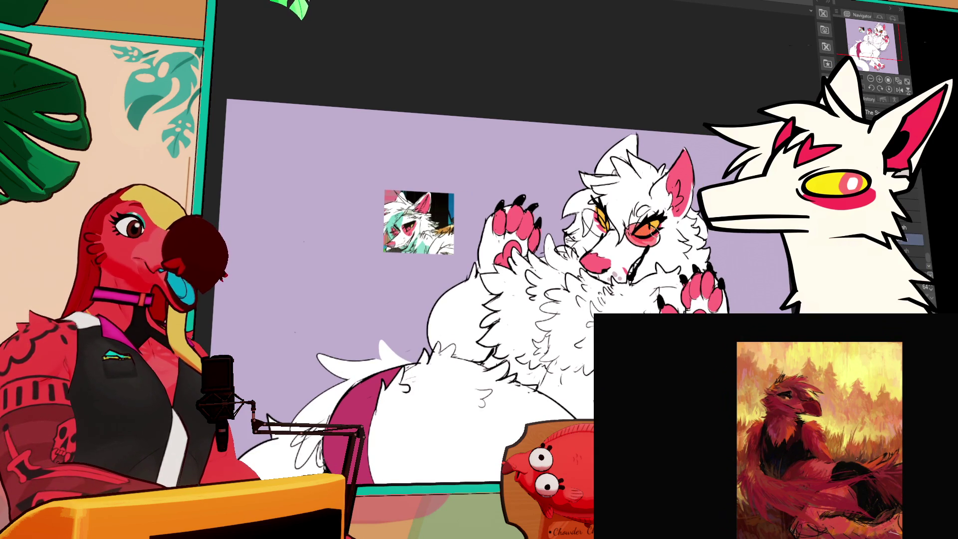
pyautogui.moveTo(618, 234); pyautogui.dragTo(632, 254)
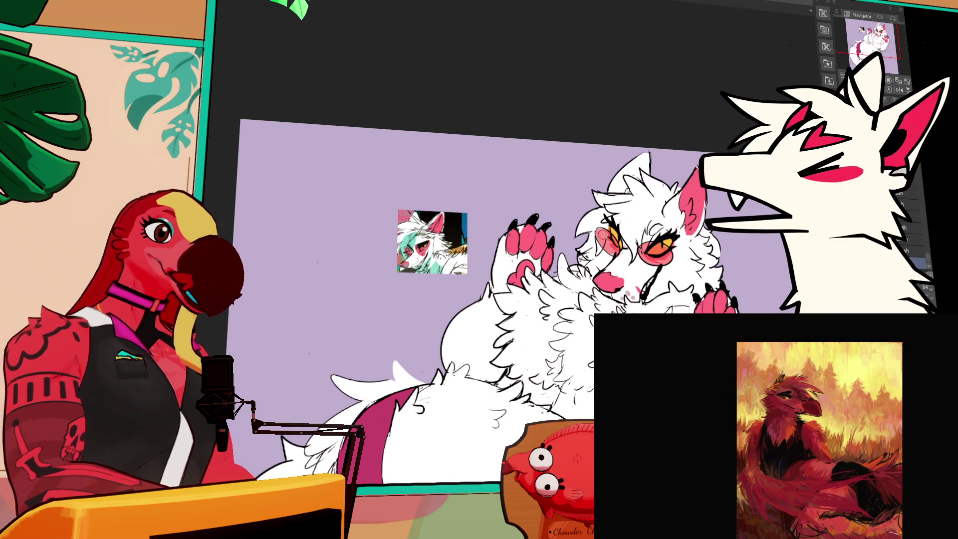
pyautogui.scroll(-5, 722, 235)
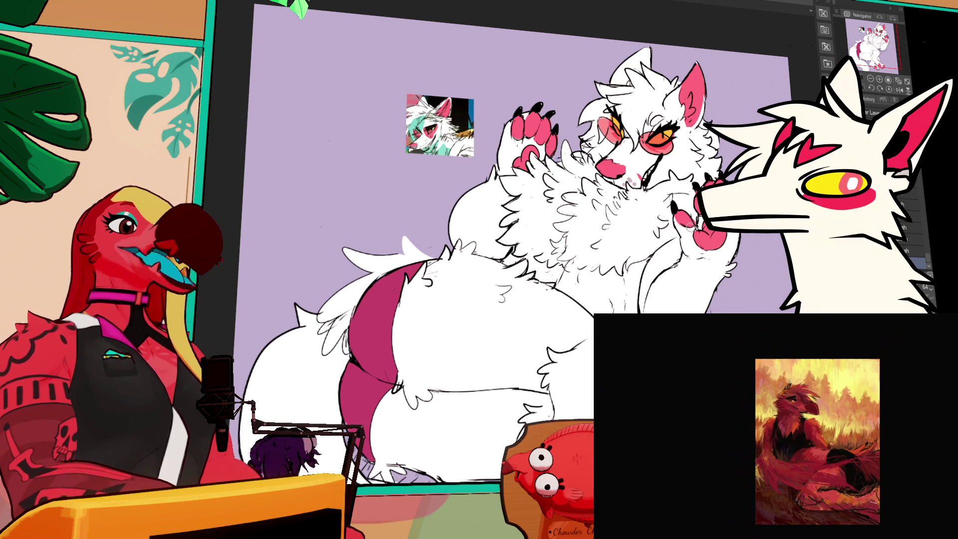
pyautogui.scroll(-1, 519, 249)
pyautogui.scroll(-2, 519, 249)
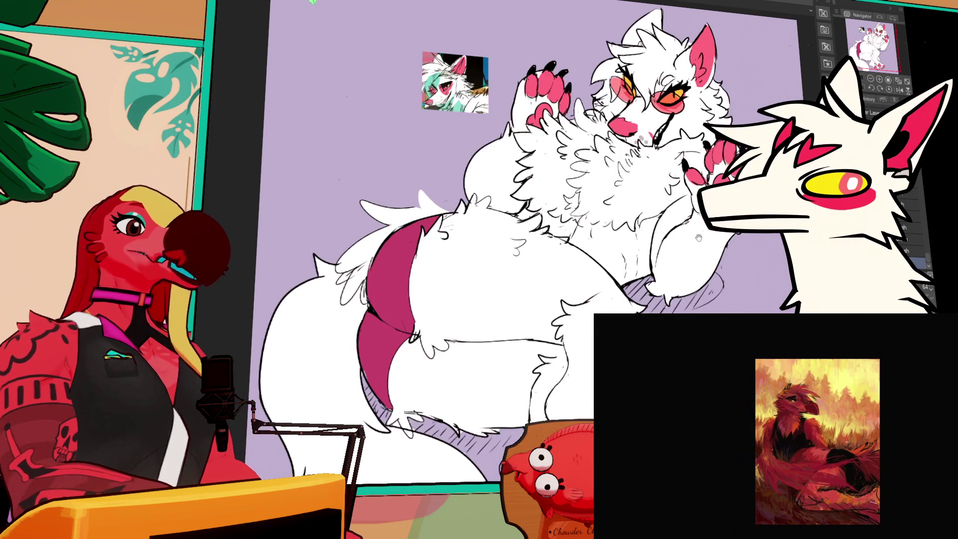
pyautogui.scroll(2, 519, 250)
pyautogui.scroll(2, 519, 250)
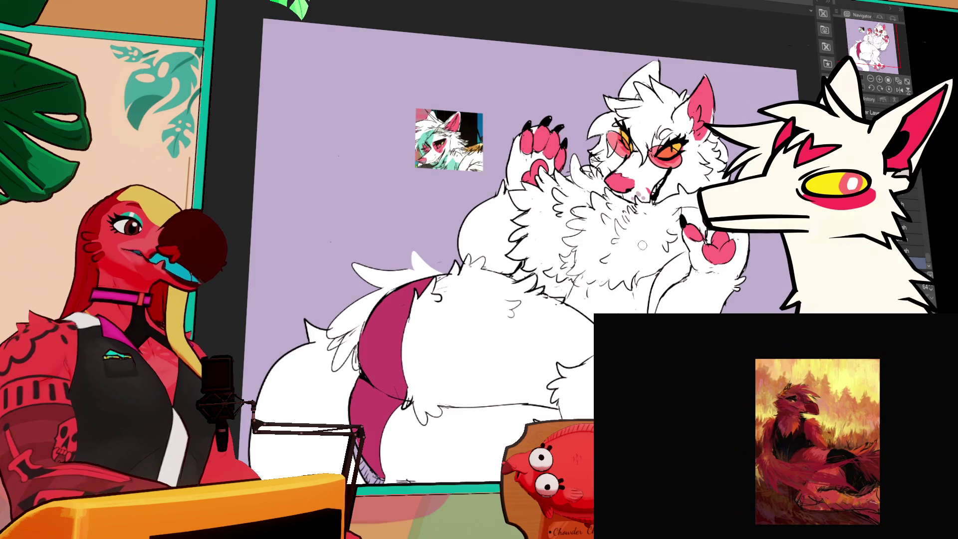
pyautogui.scroll(-1, 518, 249)
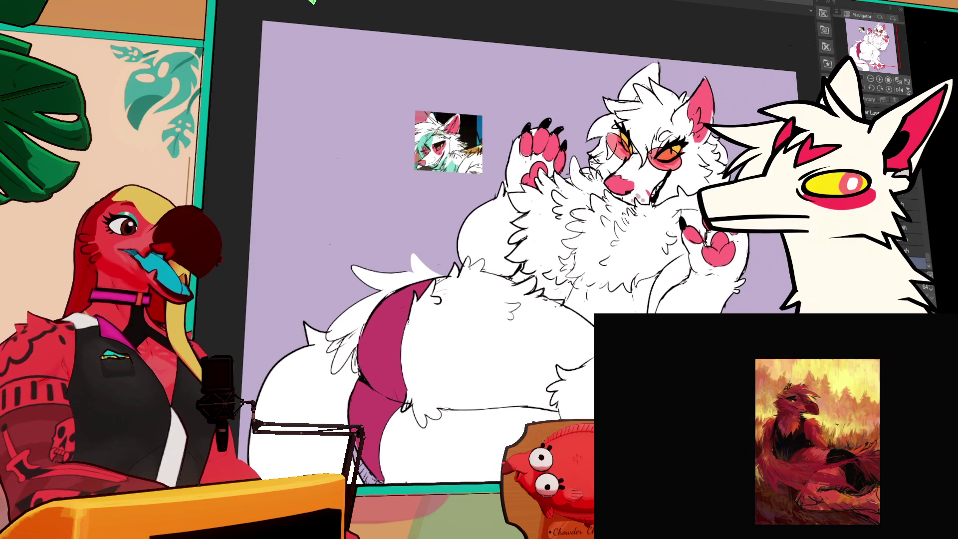
# - Raise the brush size back to 100 and add a small touch-up stroke
pyautogui.moveTo(733, 340)
pyautogui.mouseDown()
pyautogui.moveTo(725, 274)
pyautogui.moveTo(693, 233)
pyautogui.mouseUp()
pyautogui.scroll(3, 758, 239)
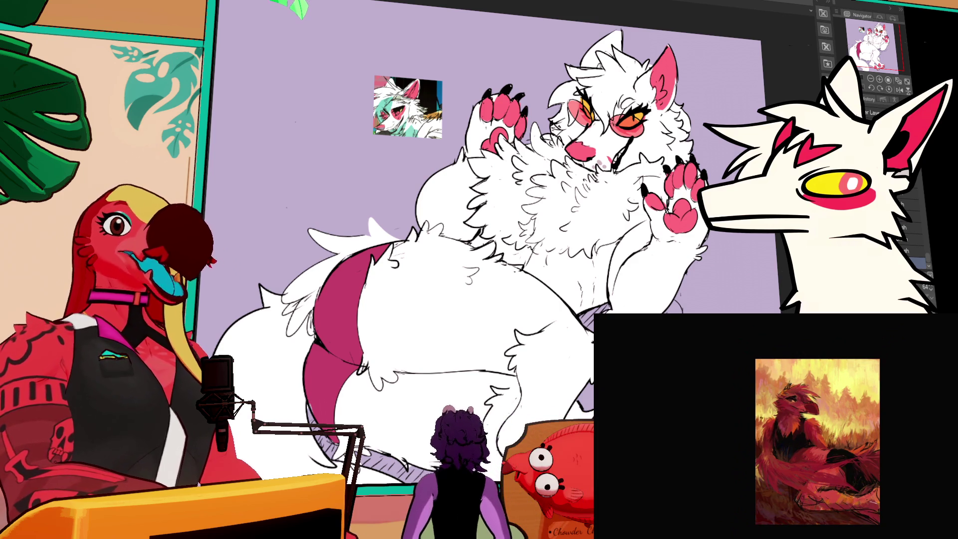
pyautogui.press('e')
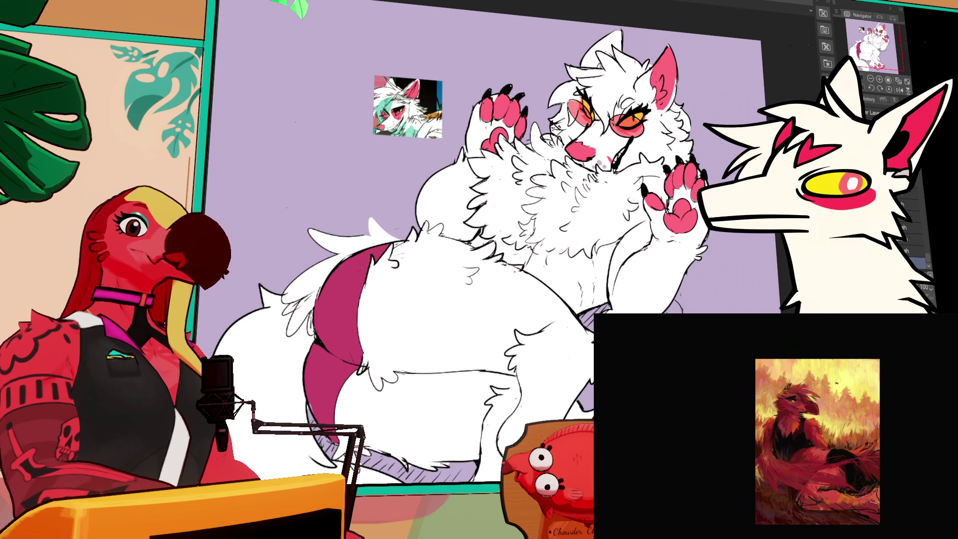
pyautogui.moveTo(532, 385); pyautogui.dragTo(516, 369)
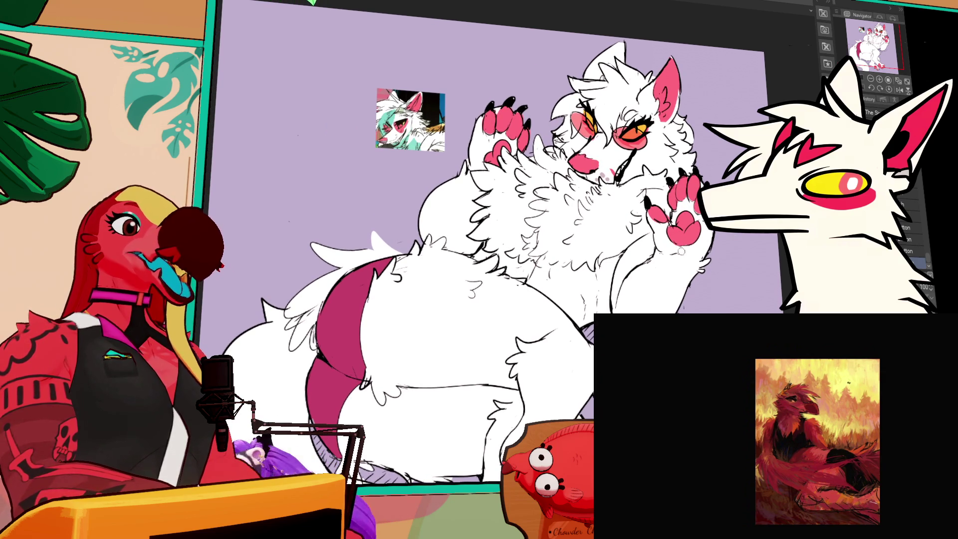
# - Zoom out to the whole drawing and fill the lavender background pink
pyautogui.scroll(1, 755, 244)
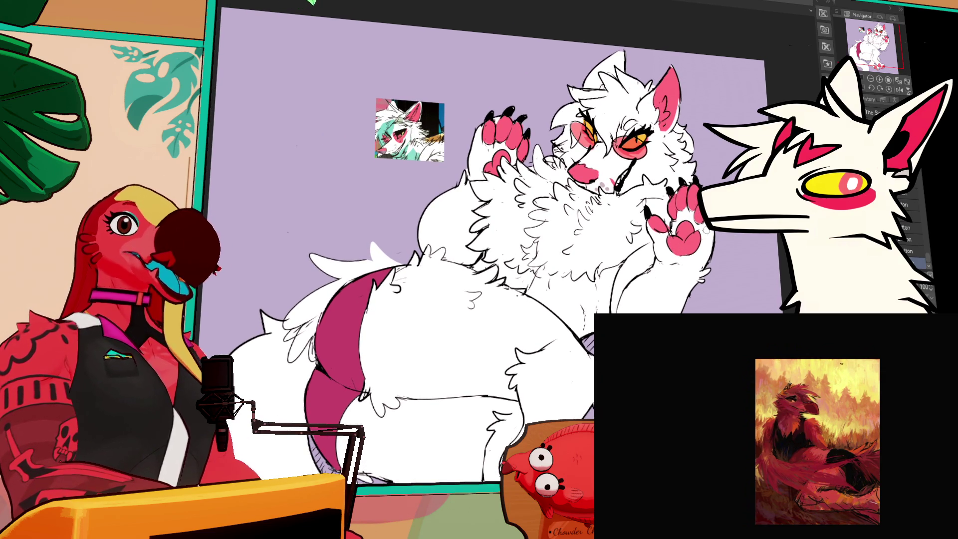
pyautogui.moveTo(734, 235)
pyautogui.mouseDown()
pyautogui.moveTo(742, 243)
pyautogui.moveTo(765, 216)
pyautogui.moveTo(811, 247)
pyautogui.mouseUp()
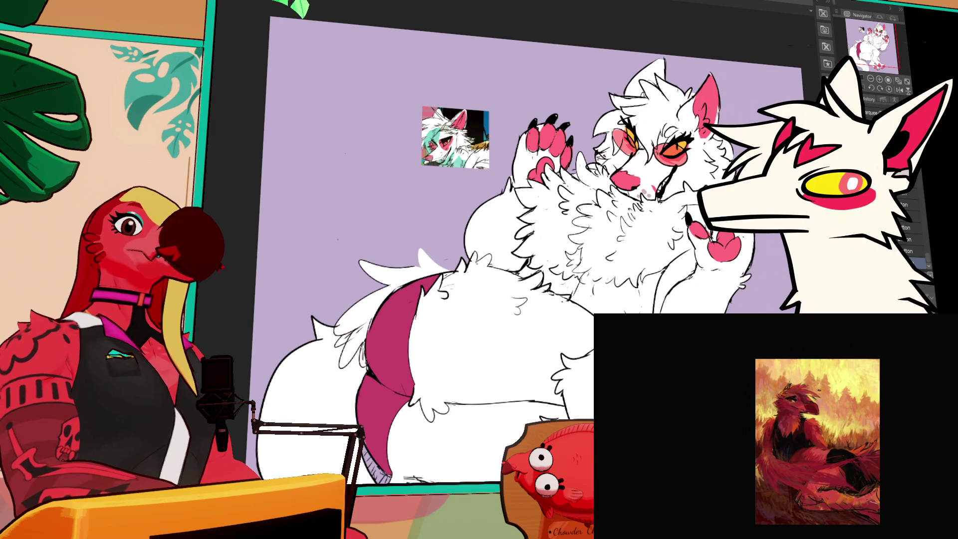
pyautogui.click(870, 78)
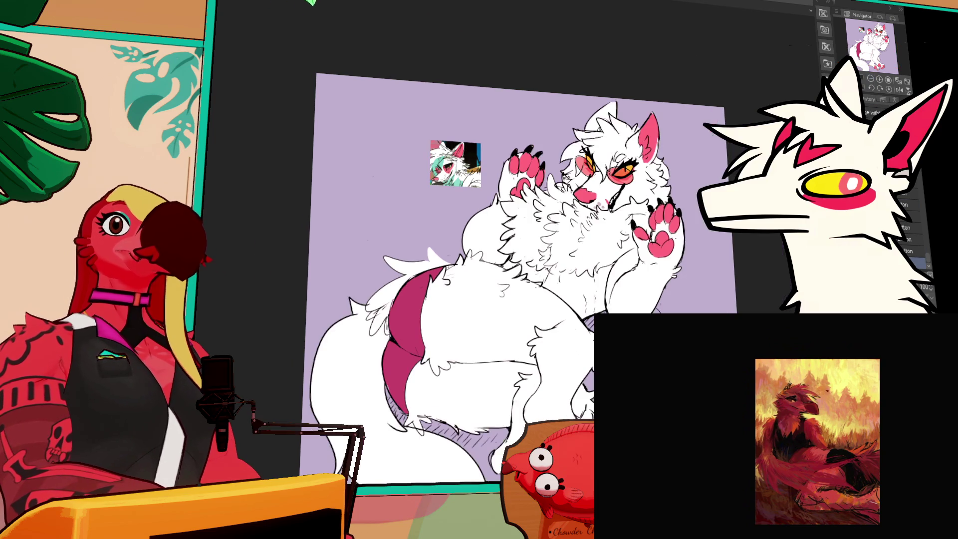
pyautogui.click(879, 79)
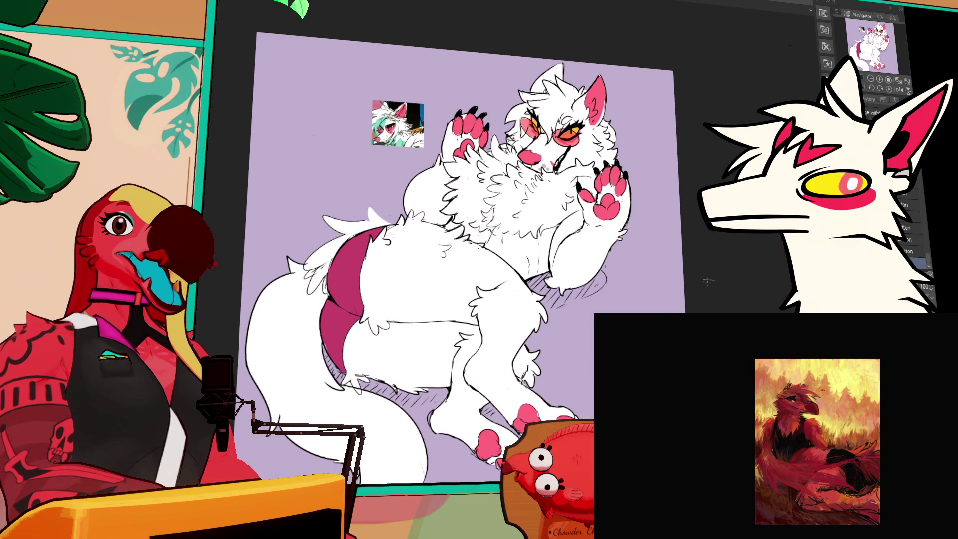
pyautogui.click(654, 257)
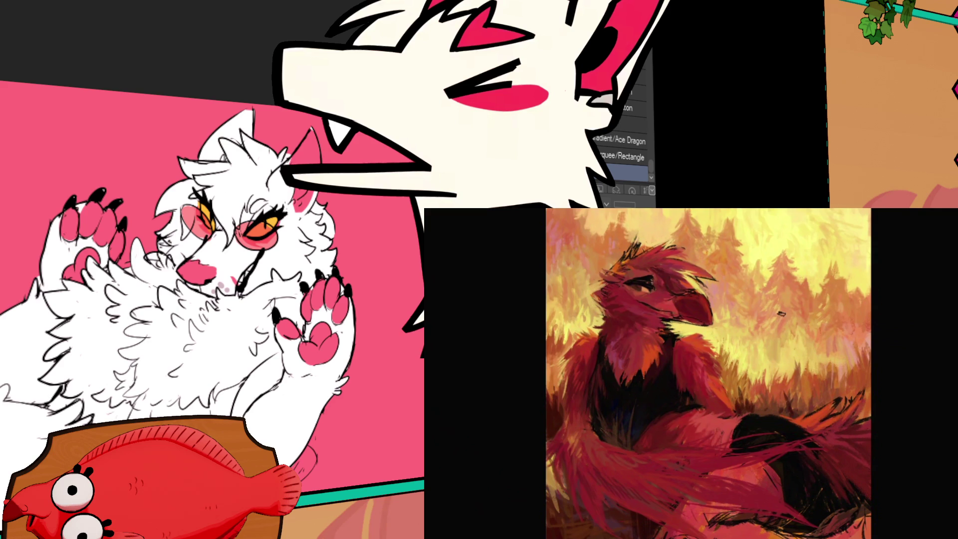
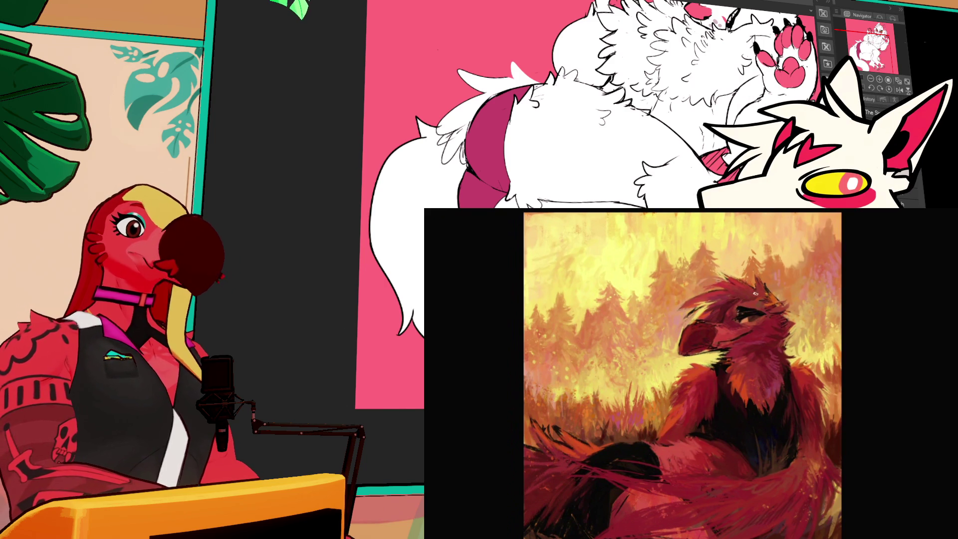
# - Pan the canvas down to show the fluffy white creature's lower body and tail, then click twice on the canvas
pyautogui.scroll(-2, 574, 124)
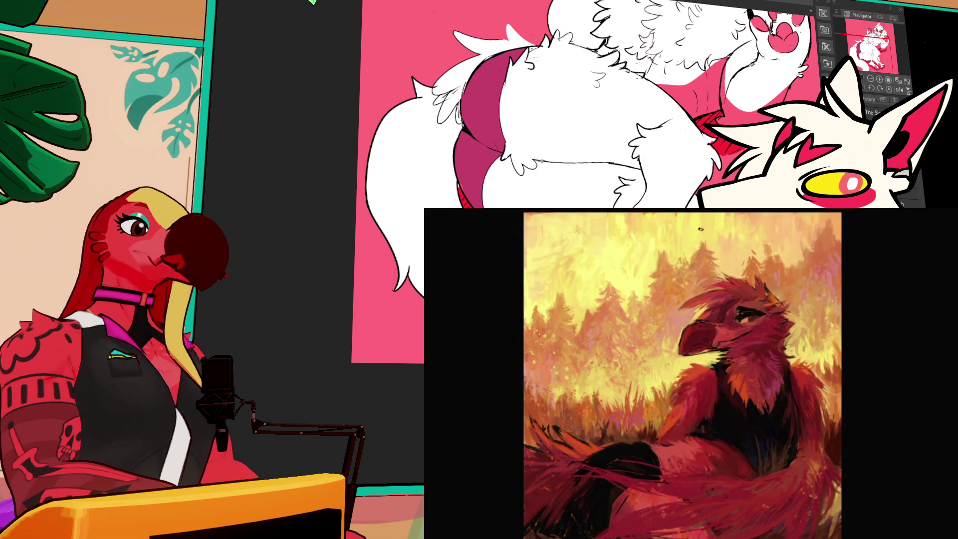
pyautogui.click(715, 245)
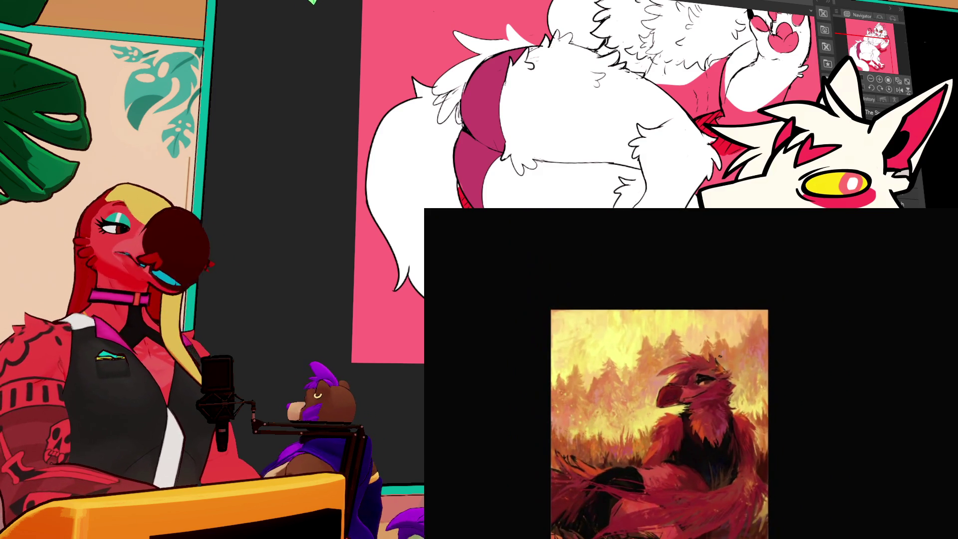
pyautogui.click(688, 319)
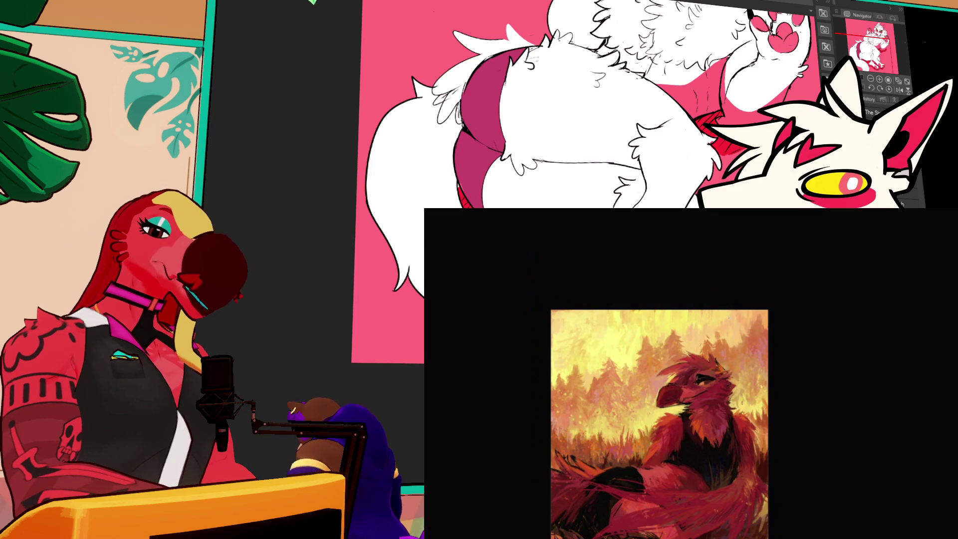
pyautogui.click(689, 320)
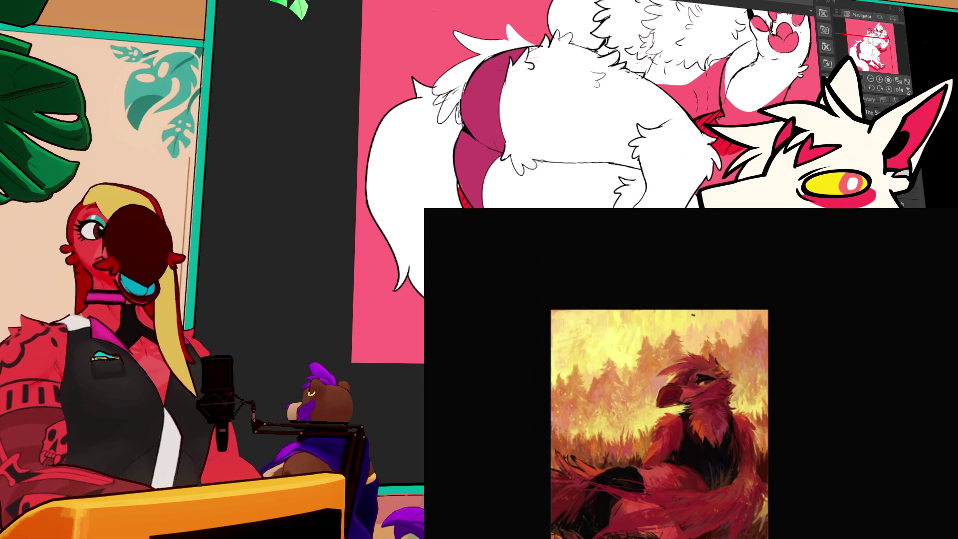
pyautogui.click(689, 333)
pyautogui.click(704, 325)
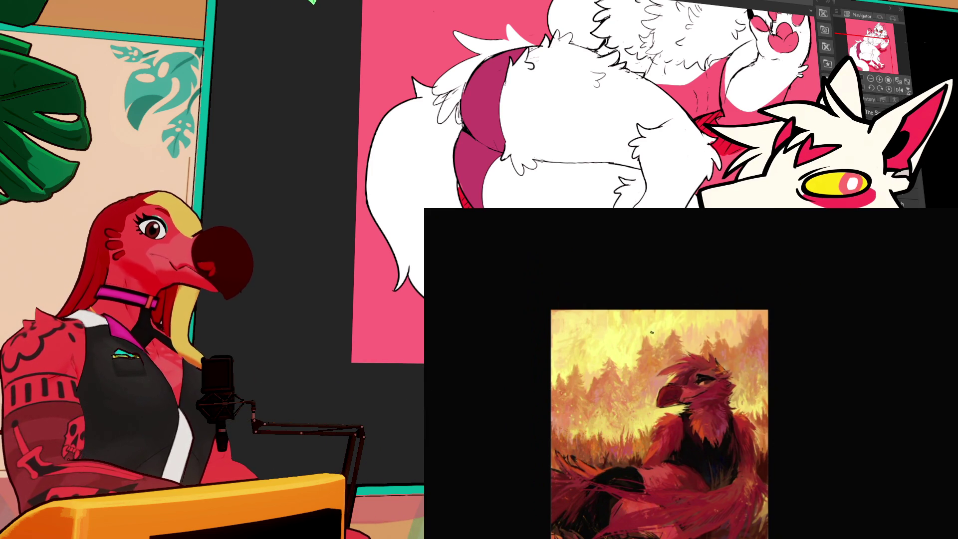
pyautogui.click(582, 344)
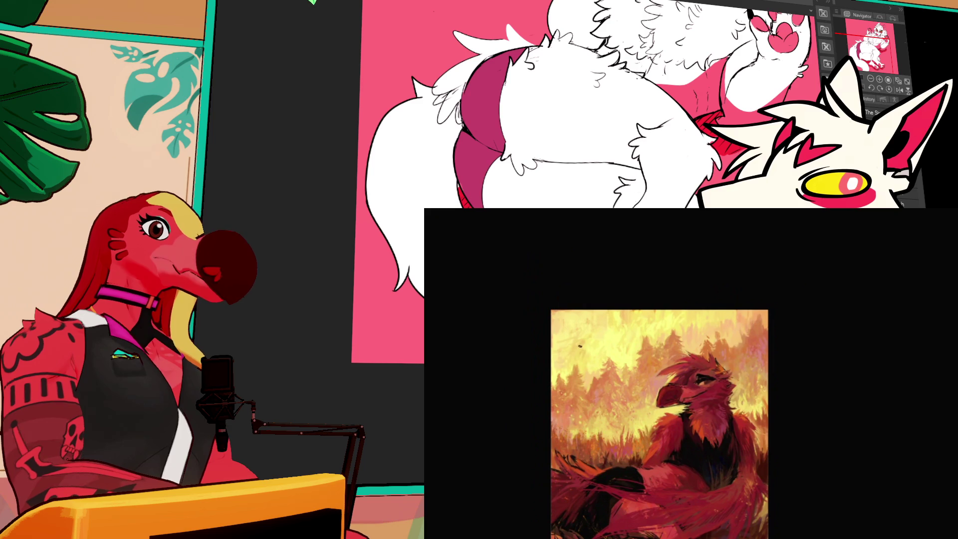